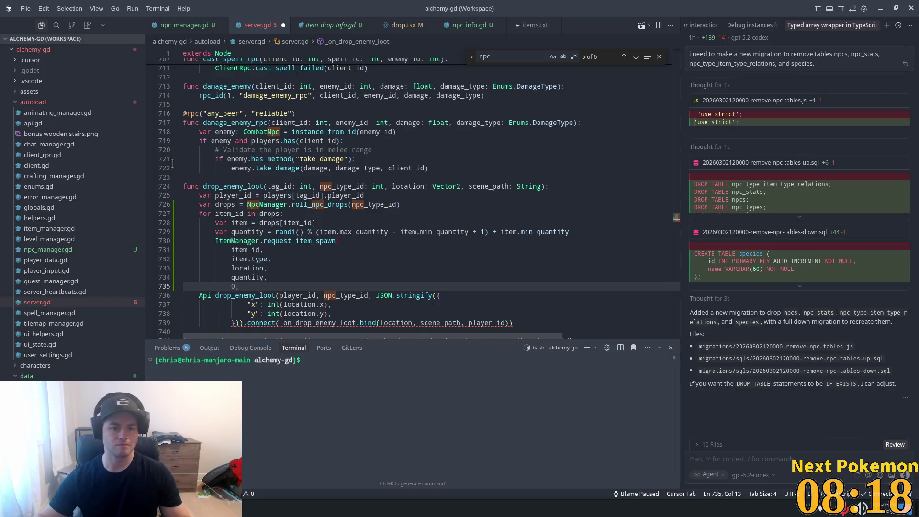
# Step: Decline Cursor's suggested edits to the drop_enemy_loot loop in server.gd
pyautogui.click(282, 185)
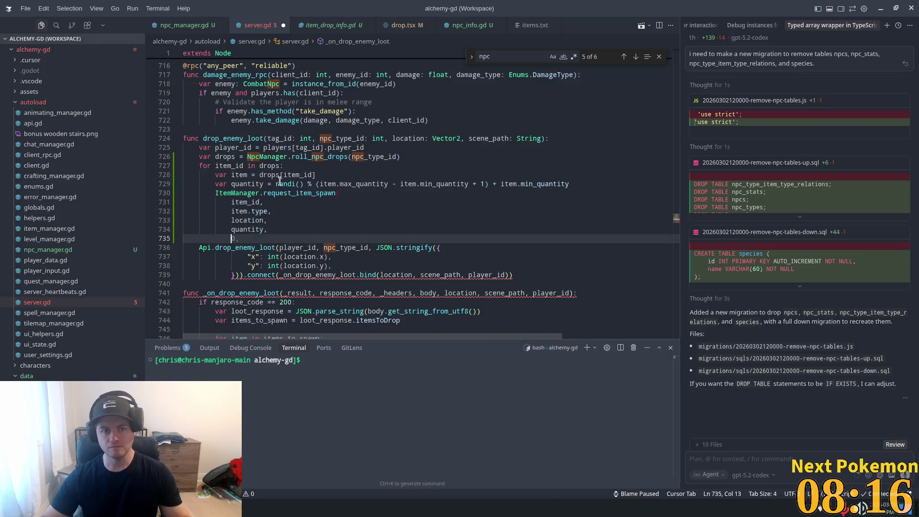
pyautogui.press('Escape')
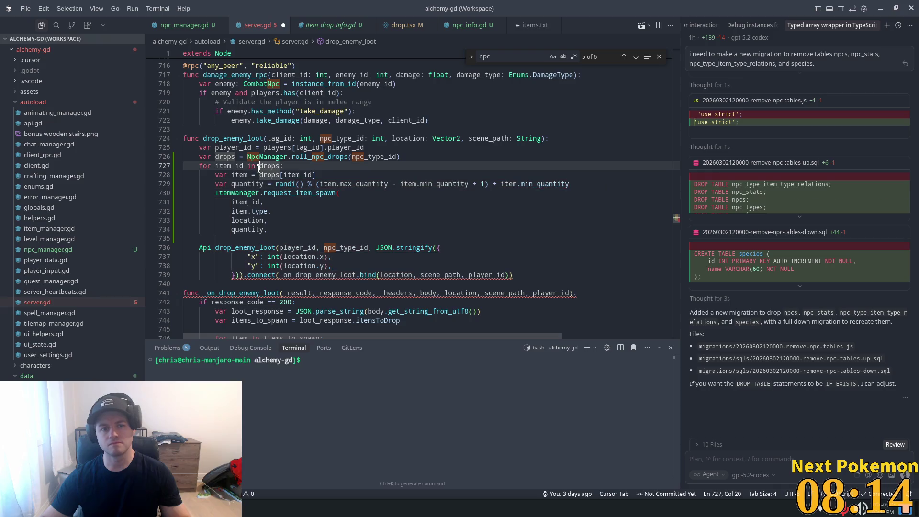
pyautogui.press('Down')
pyautogui.press('Down')
pyautogui.press('Down')
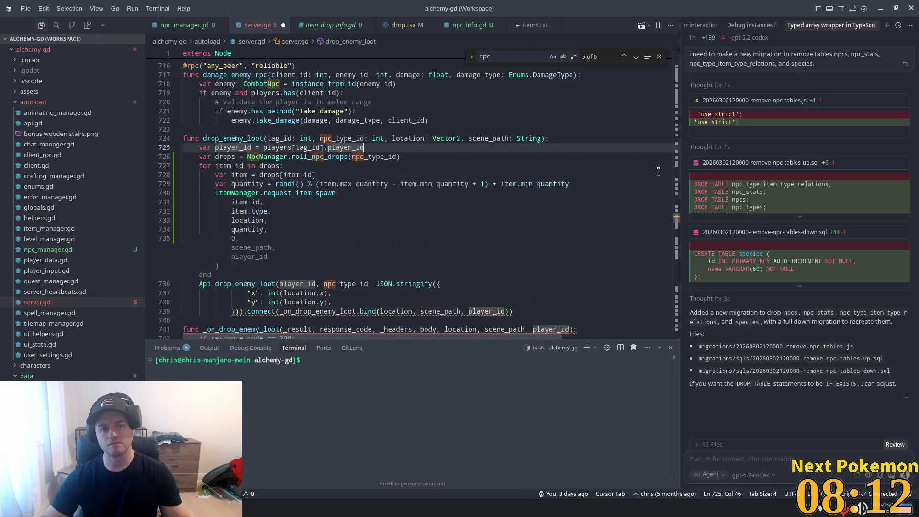
pyautogui.click(377, 171)
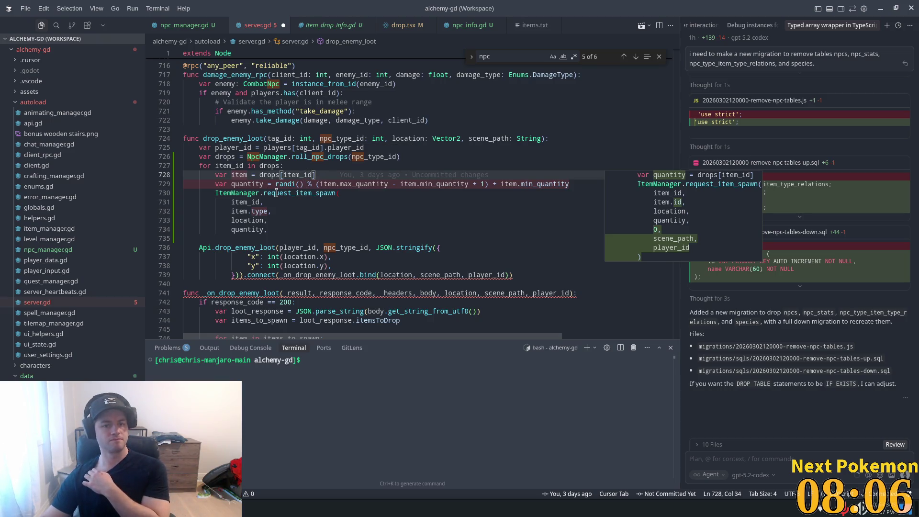
# Step: Check the request_item_spawn signature and select the loop over drops (lines 727–734)
pyautogui.moveTo(276, 193)
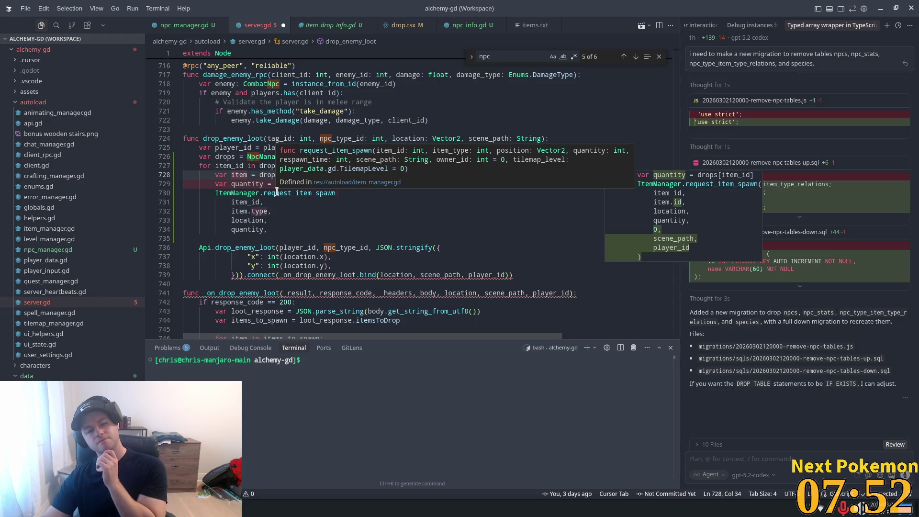
pyautogui.scroll(-5, 343, 254)
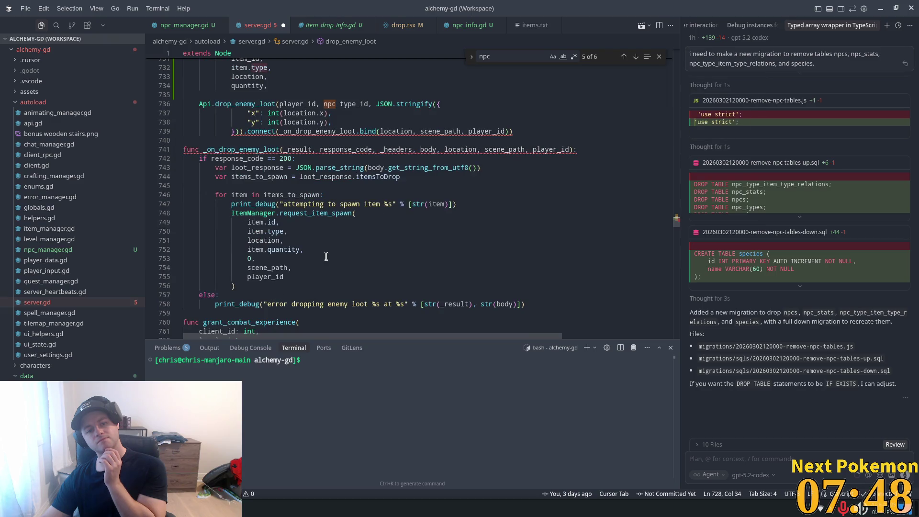
pyautogui.scroll(5, 316, 244)
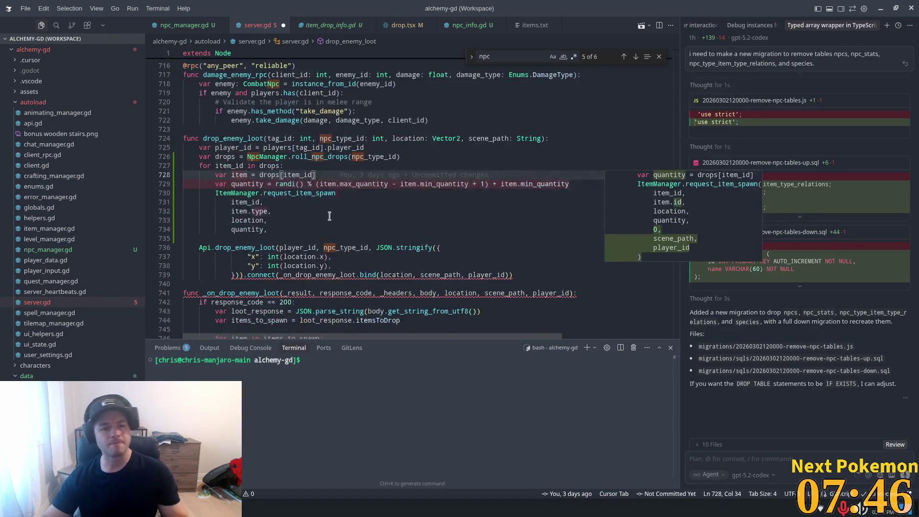
pyautogui.moveTo(268, 230); pyautogui.dragTo(200, 172)
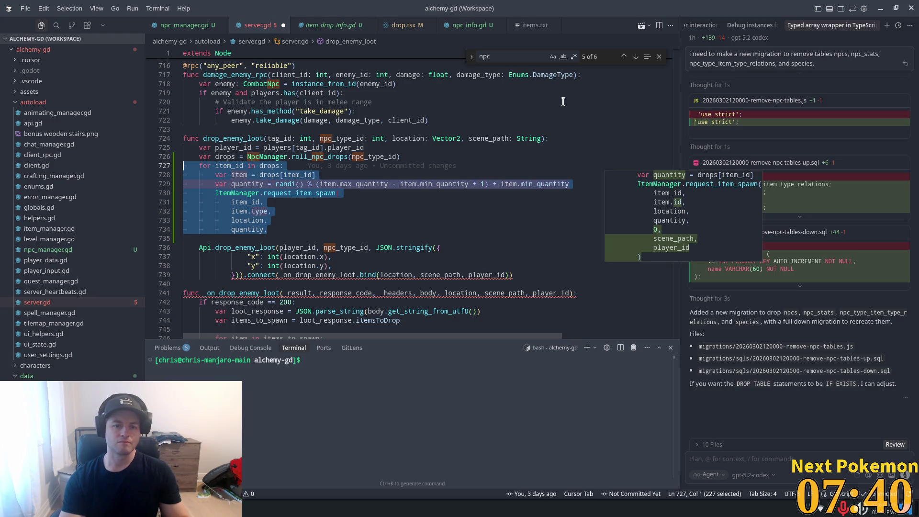
# Step: Delete the item-spawning for-loop from drop_enemy_loot, comparing with undo and redo
pyautogui.press('BackSpace')
pyautogui.press('BackSpace')
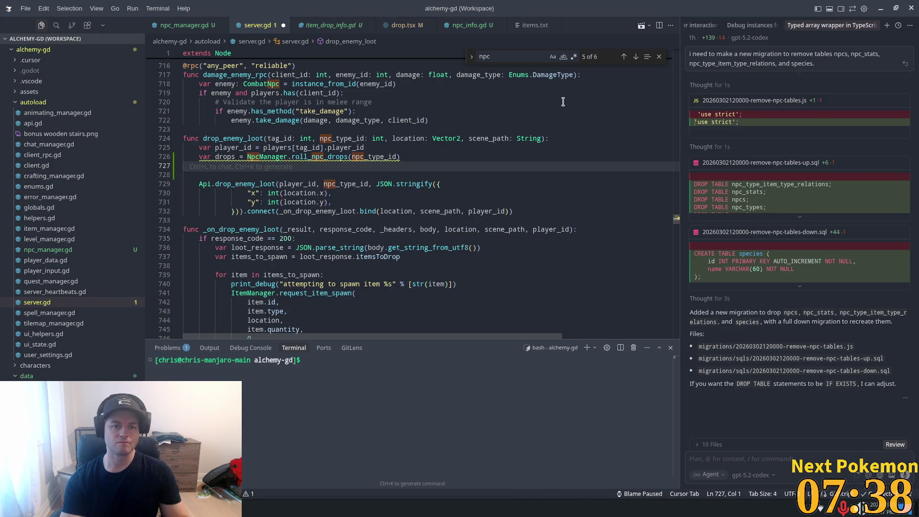
pyautogui.hotkey('ctrl', 'z')
pyautogui.hotkey('ctrl', 'shift', 'z')
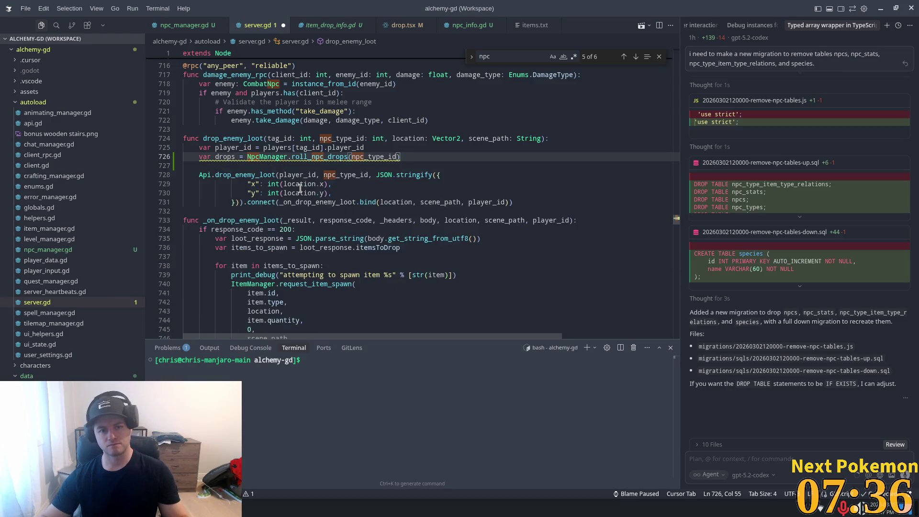
pyautogui.click(413, 219)
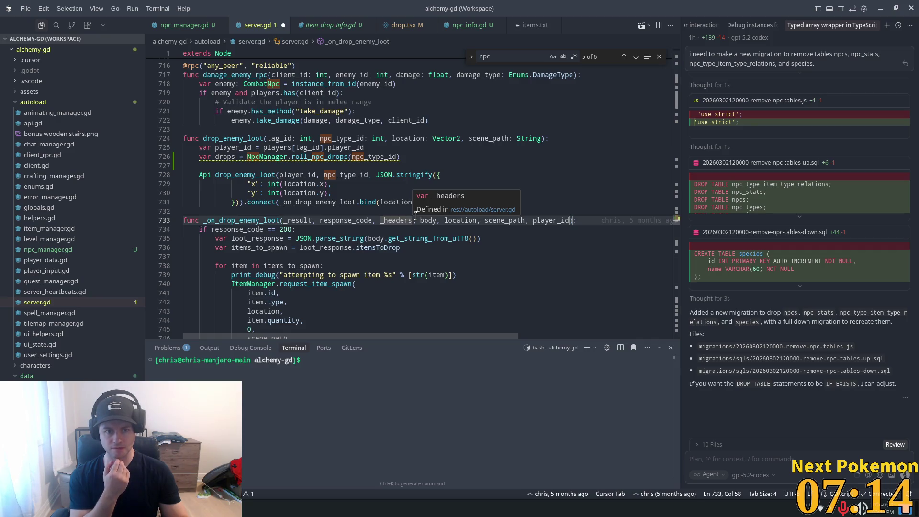
pyautogui.click(254, 184)
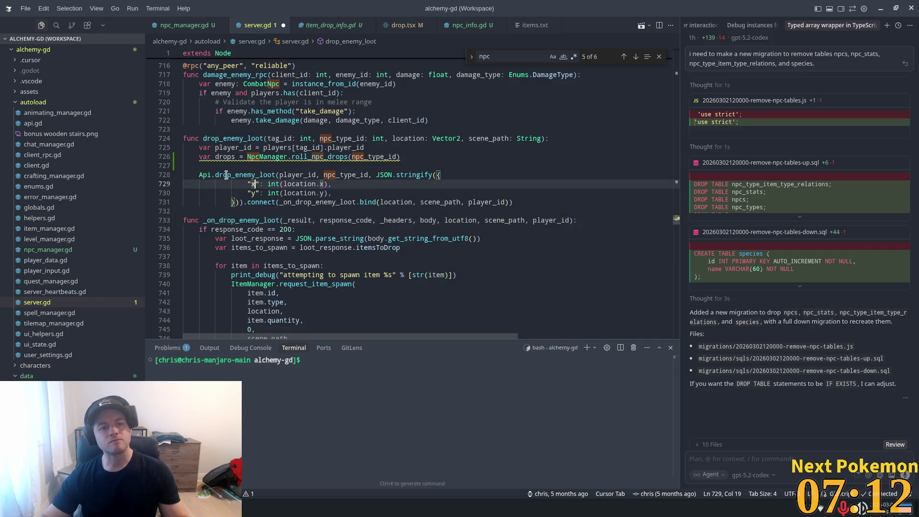
pyautogui.keyDown('ctrl'); pyautogui.click(203, 174); pyautogui.keyUp('ctrl')
pyautogui.click(452, 196)
pyautogui.write('item')
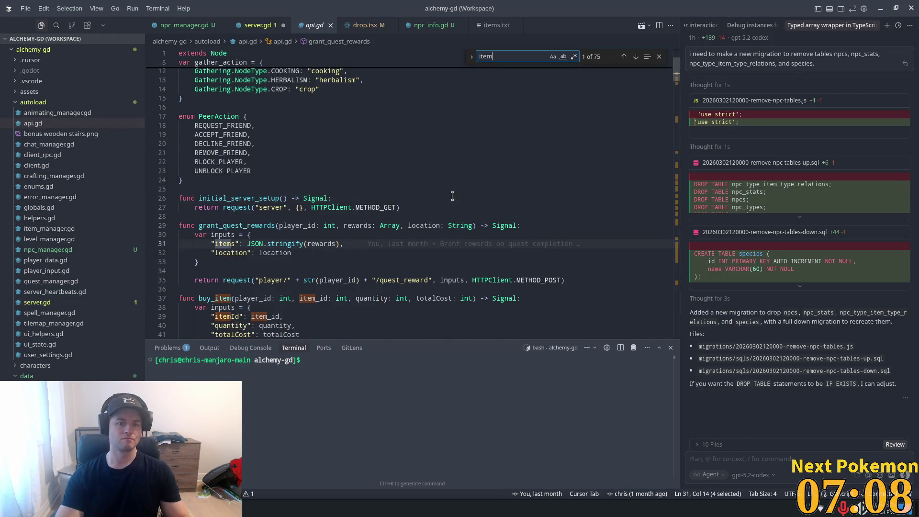
pyautogui.press('Return')
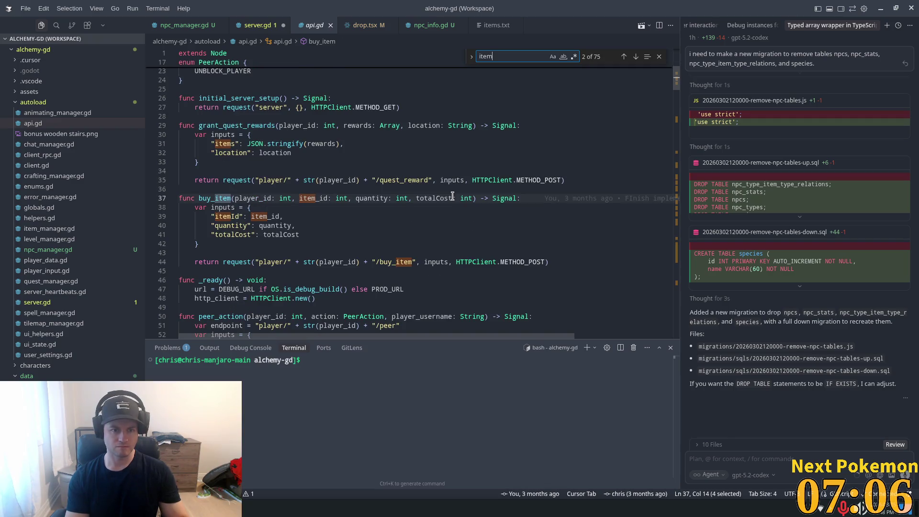
pyautogui.press('Return')
pyautogui.press('Return')
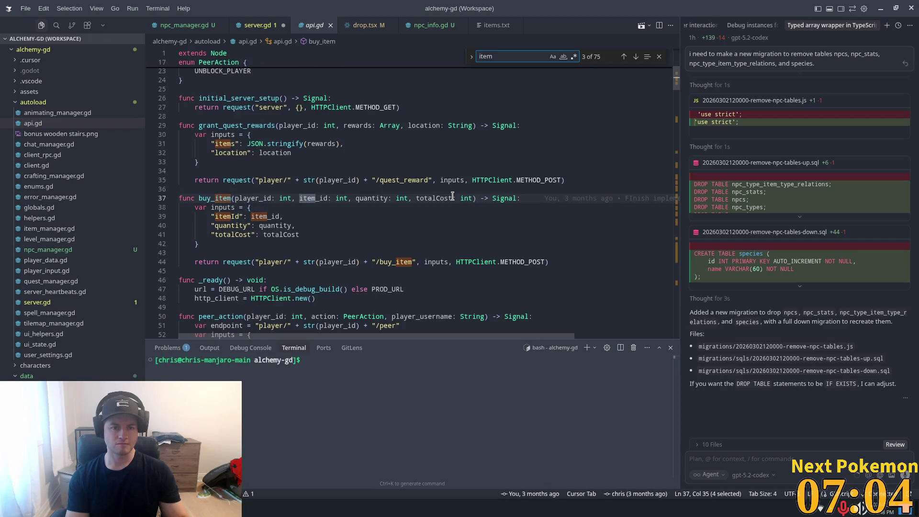
pyautogui.press('Return')
pyautogui.press('Return')
pyautogui.press('Return')
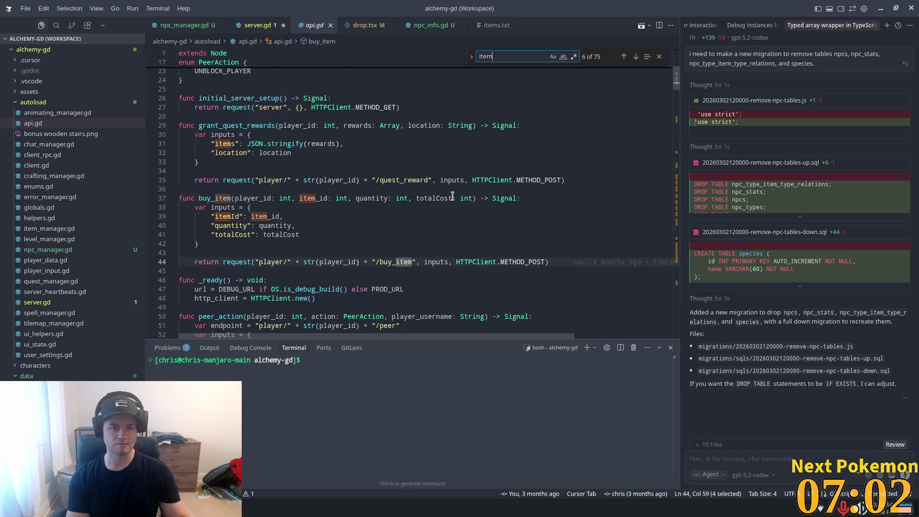
pyautogui.press('Return')
pyautogui.press('Return')
pyautogui.press('Return')
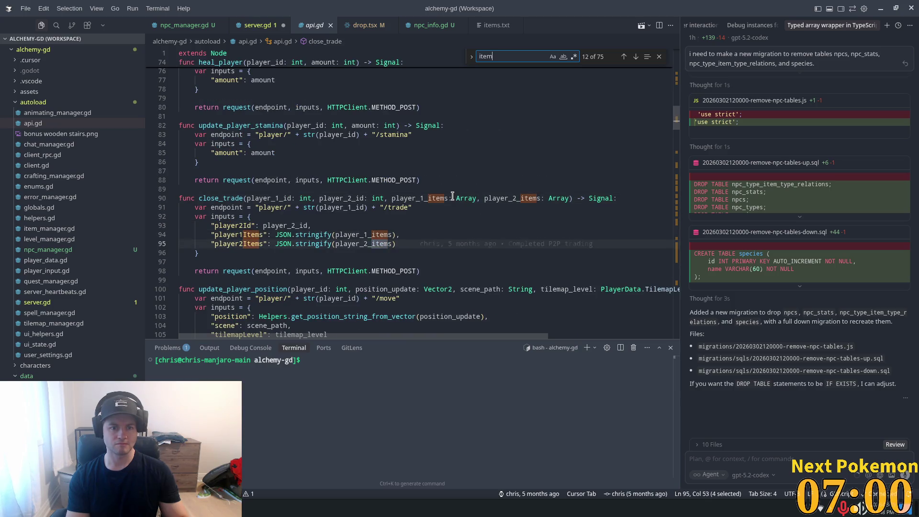
pyautogui.press('Return')
pyautogui.press('Return')
pyautogui.press('Return')
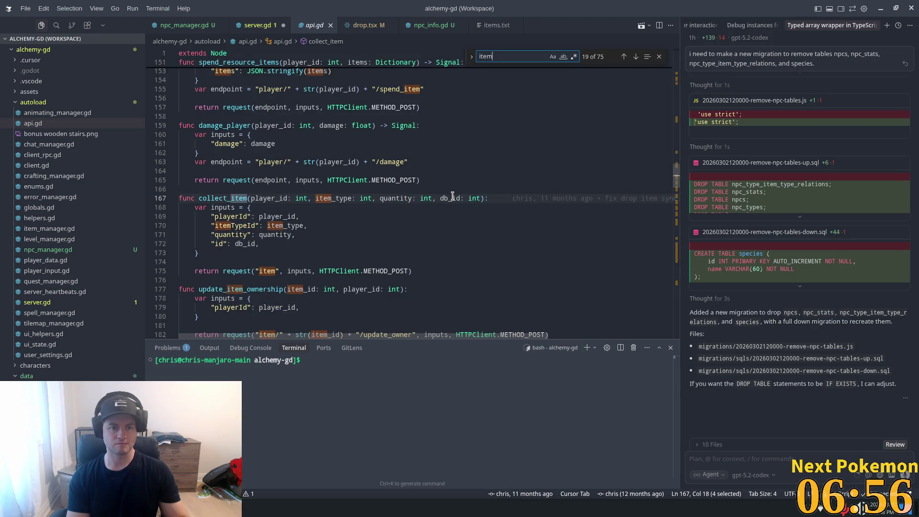
pyautogui.press('Return')
pyautogui.press('Return')
pyautogui.press('Return')
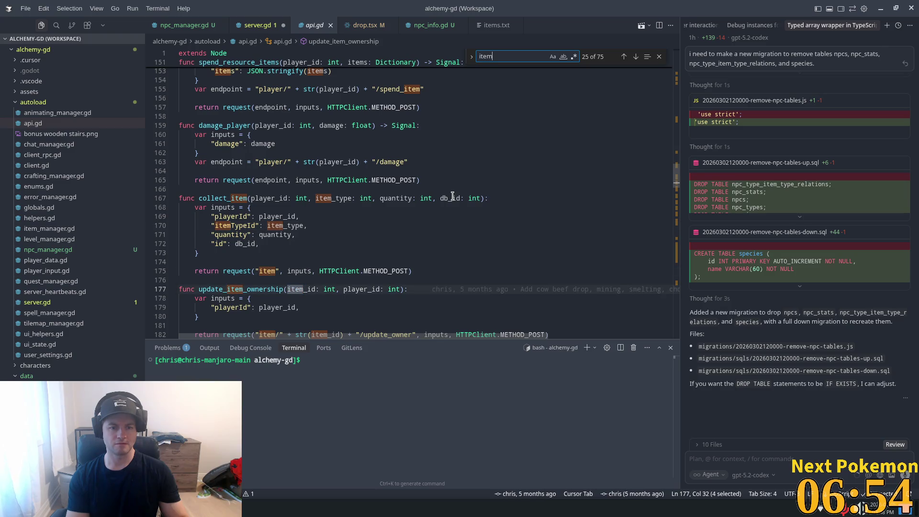
pyautogui.press('Return')
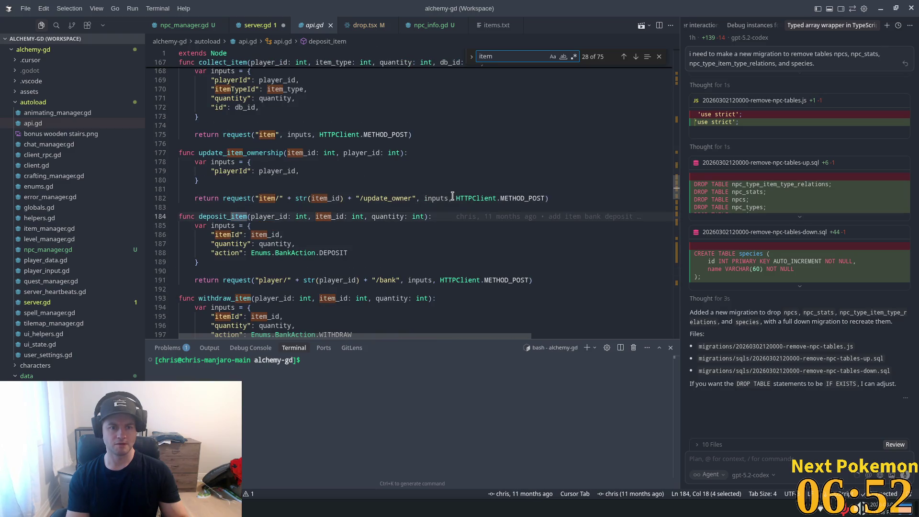
pyautogui.press('Return')
pyautogui.press('Return')
pyautogui.press('Return')
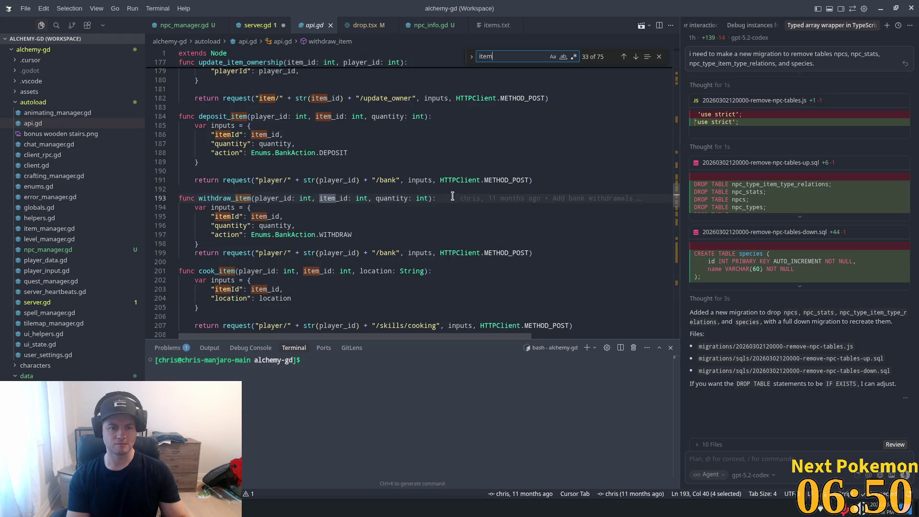
pyautogui.press('Return')
pyautogui.press('Return')
pyautogui.press('Return')
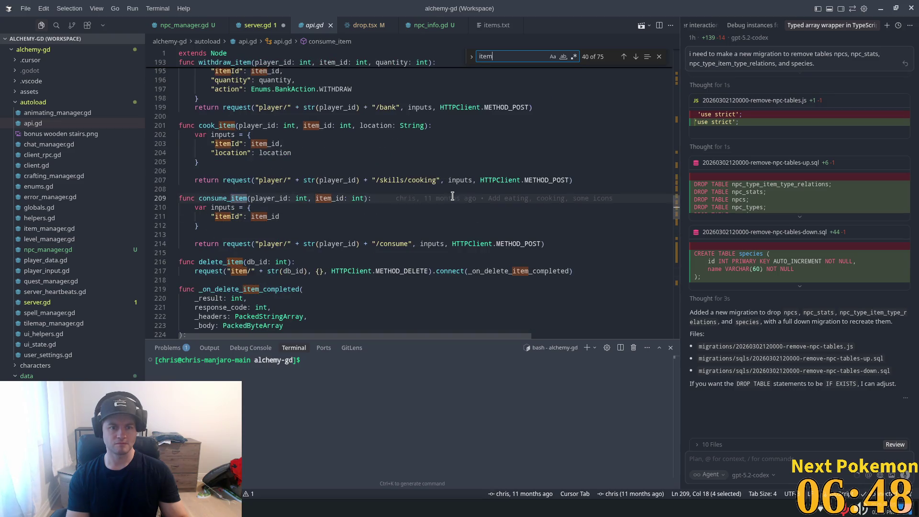
pyautogui.press('Return')
pyautogui.press('Return')
pyautogui.press('Return')
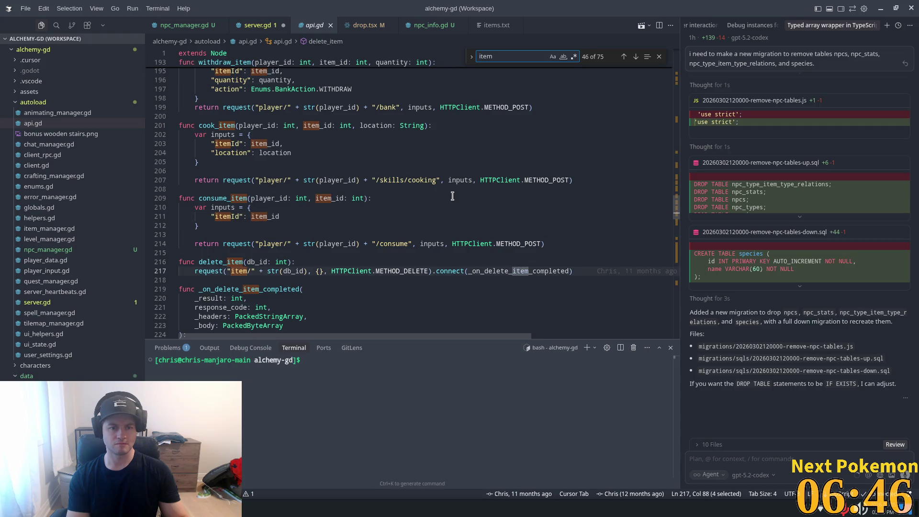
pyautogui.press('Return')
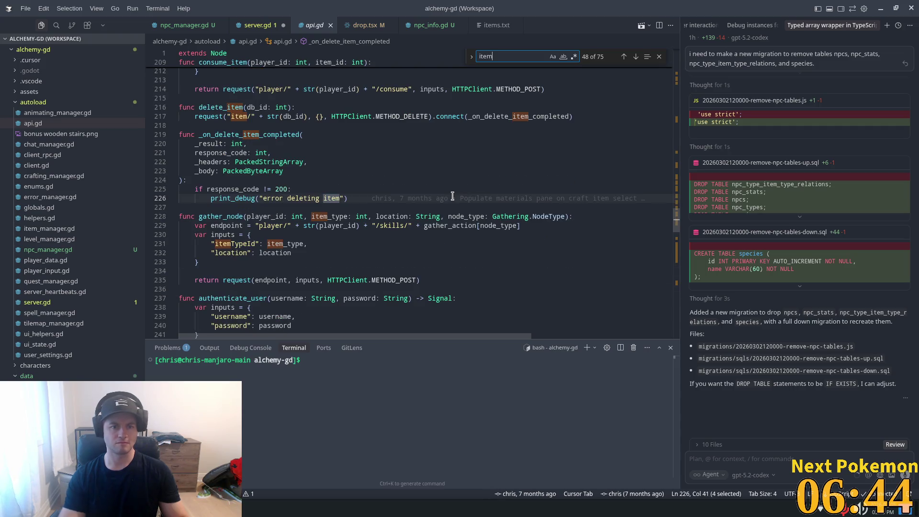
pyautogui.scroll(-8, 452, 196)
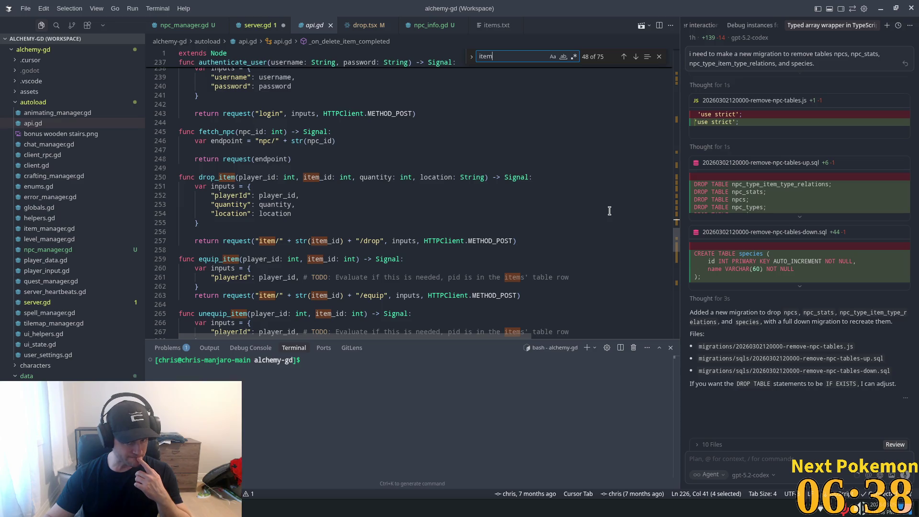
pyautogui.scroll(-8, 608, 213)
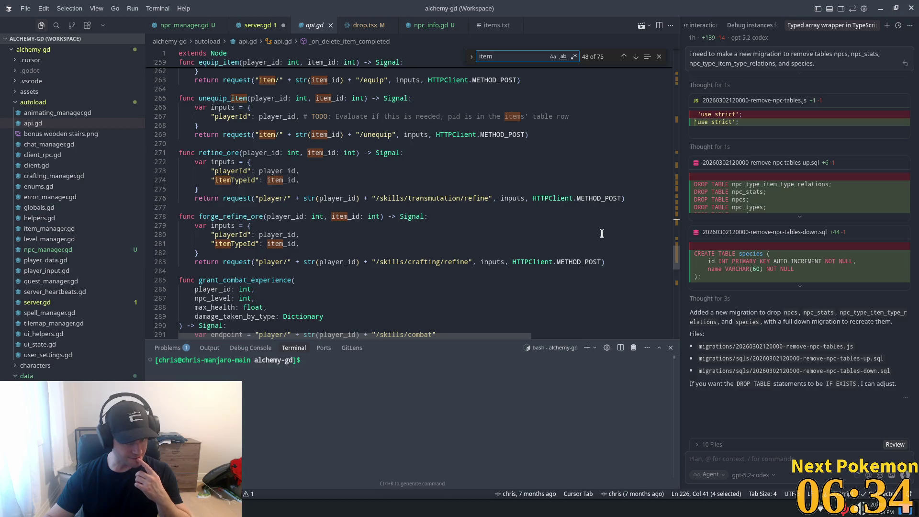
pyautogui.click(257, 25)
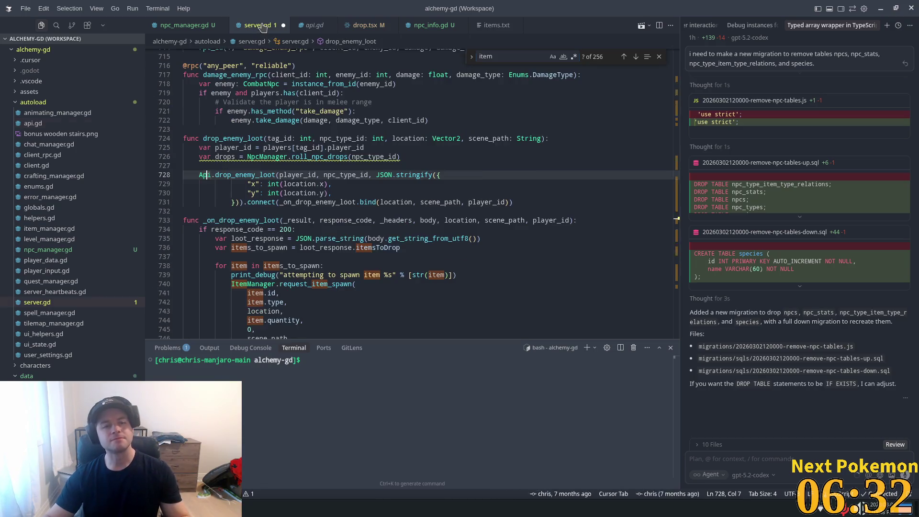
# Step: Highlight uses of location and jump to drop_enemy_loot's definition in api.gd
pyautogui.click(300, 184)
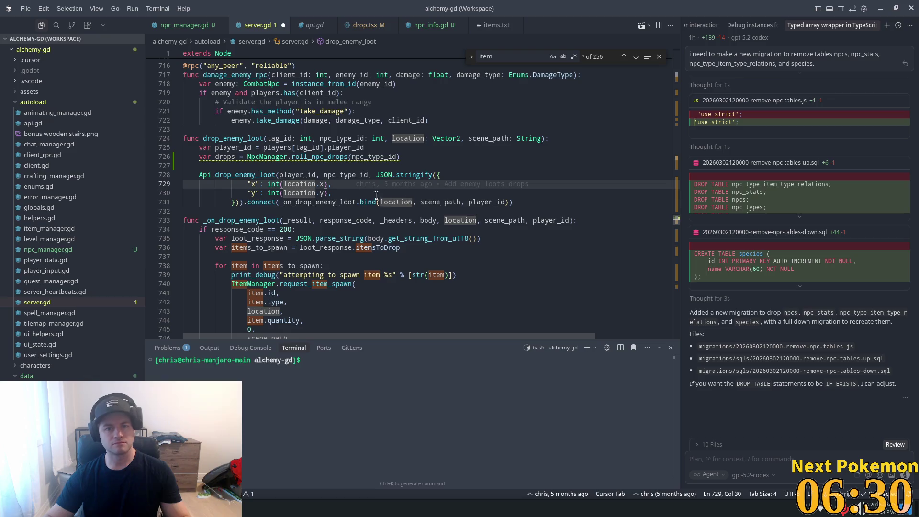
pyautogui.scroll(2, 384, 174)
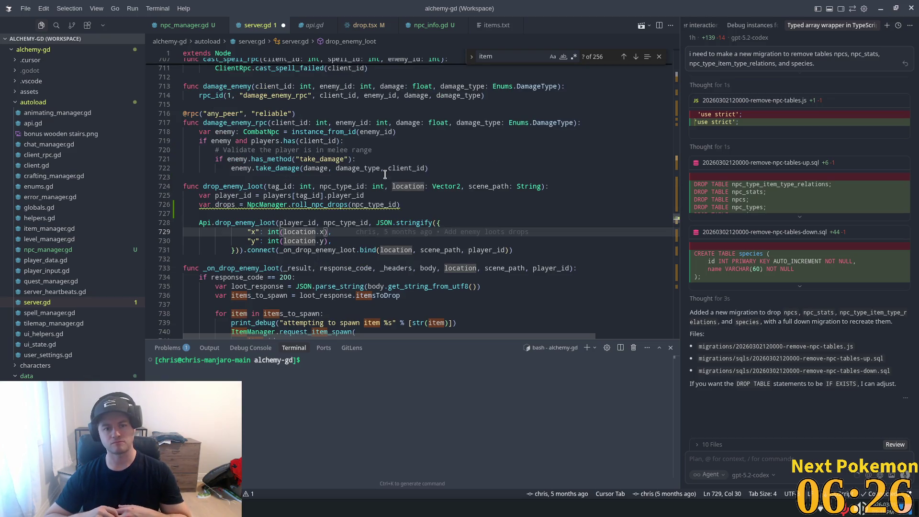
pyautogui.keyDown('ctrl'); pyautogui.click(244, 222); pyautogui.keyUp('ctrl')
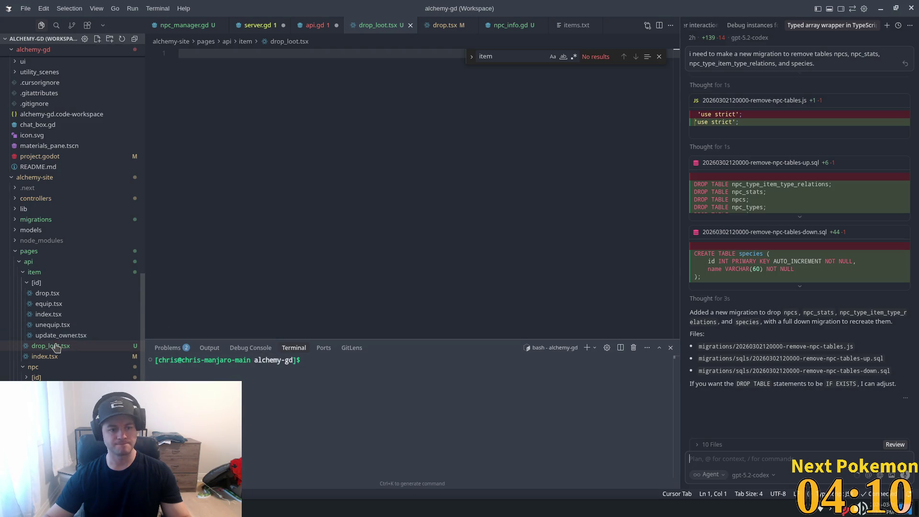
# Step: Select and copy all the code in the item index.tsx handler
pyautogui.click(44, 357)
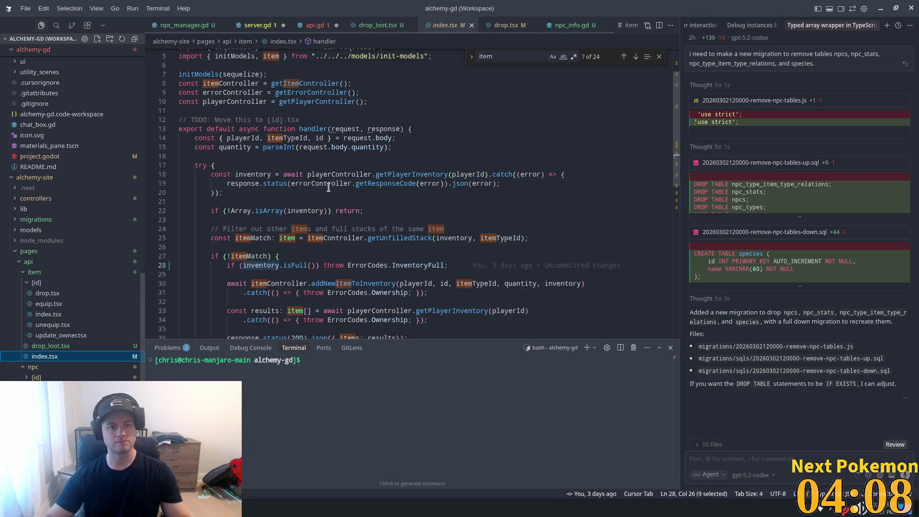
pyautogui.scroll(3, 417, 245)
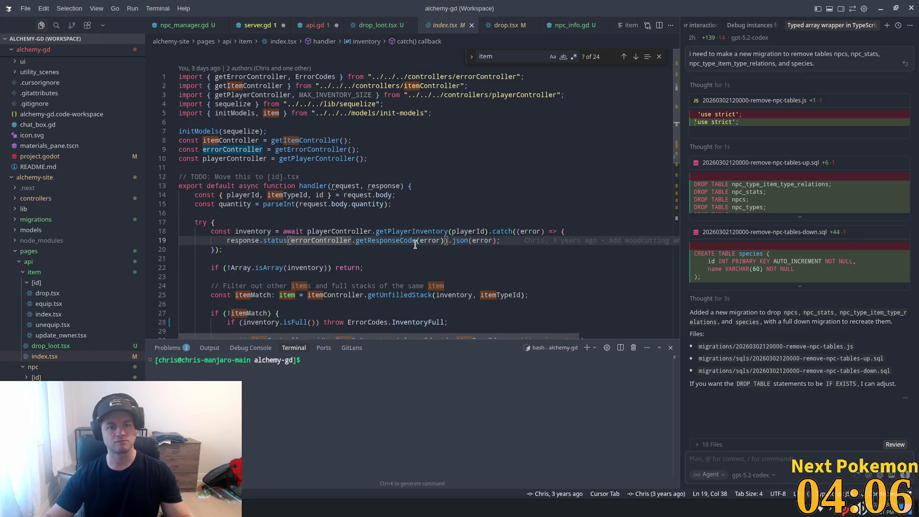
pyautogui.scroll(-7, 416, 245)
pyautogui.scroll(2, 412, 251)
pyautogui.scroll(1, 413, 251)
pyautogui.hotkey('ctrl', 'a')
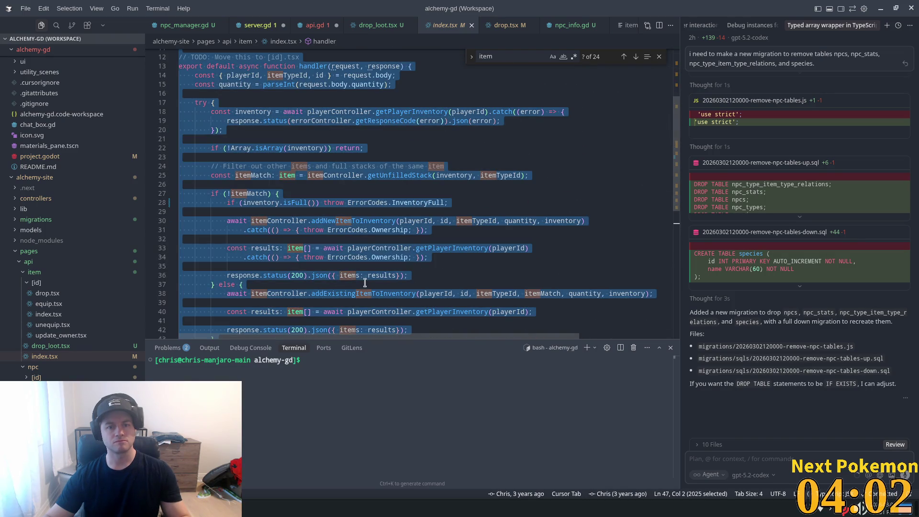
# Step: Paste the handler into drop_loot.tsx and select the itemTypeId field on line 14
pyautogui.click(62, 349)
pyautogui.click(350, 223)
pyautogui.hotkey('ctrl', 'v')
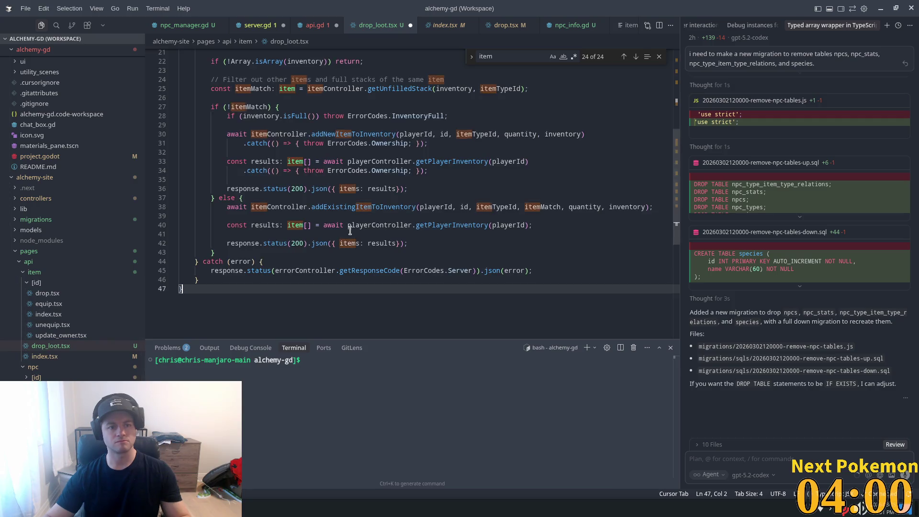
pyautogui.scroll(5, 324, 220)
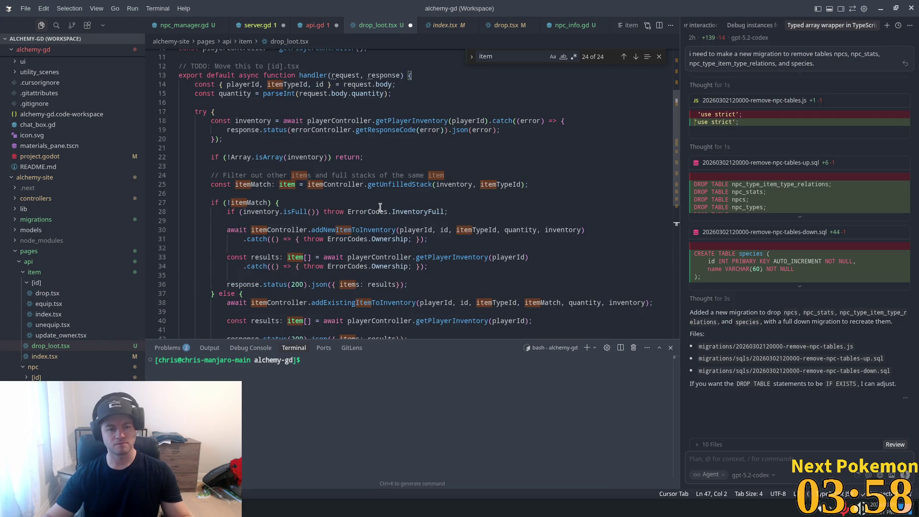
pyautogui.click(243, 84)
pyautogui.scroll(5, 294, 191)
pyautogui.doubleClick(290, 185)
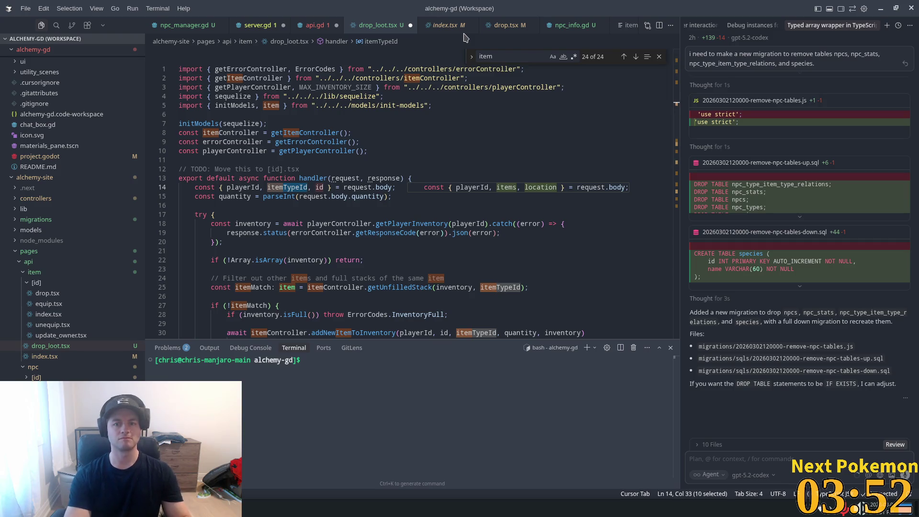
# Step: Destructure playerId, items and location from the request body and delete the quantity line
pyautogui.press('Tab')
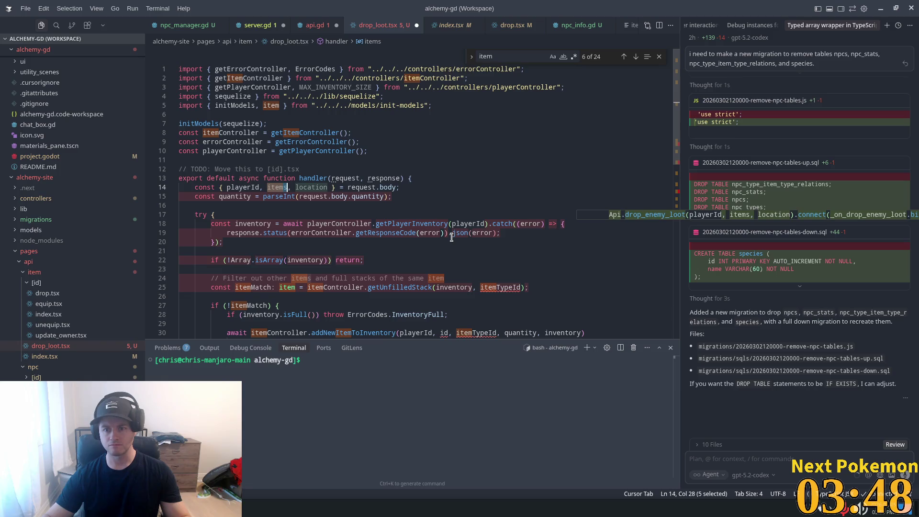
pyautogui.scroll(-3, 421, 199)
pyautogui.click(206, 125)
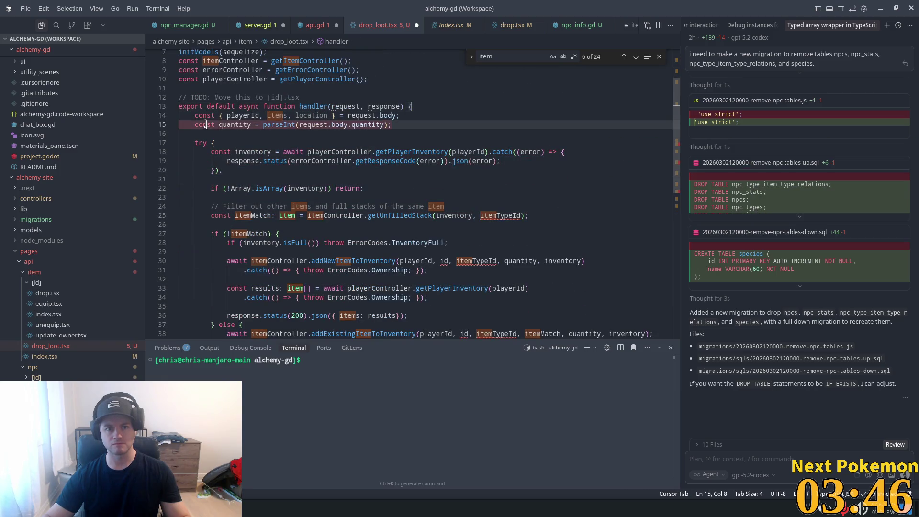
pyautogui.moveTo(196, 124); pyautogui.dragTo(398, 128)
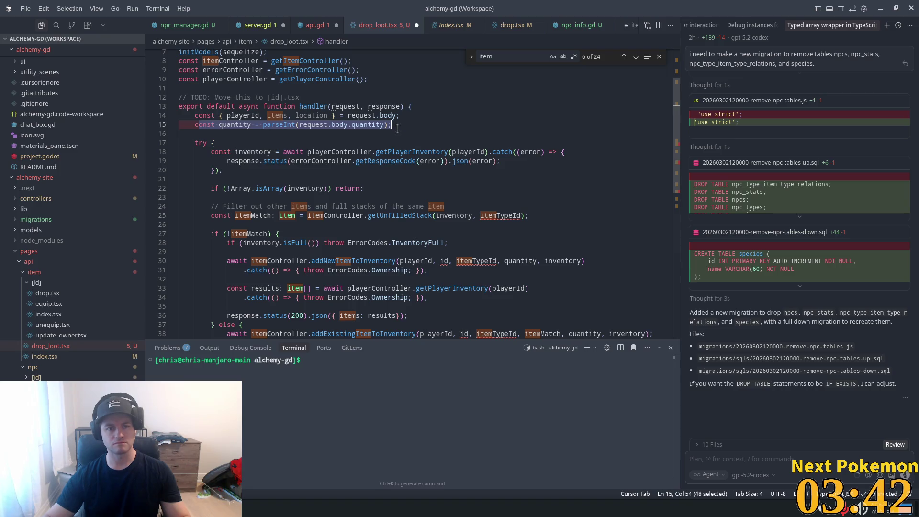
pyautogui.press('BackSpace')
pyautogui.press('BackSpace')
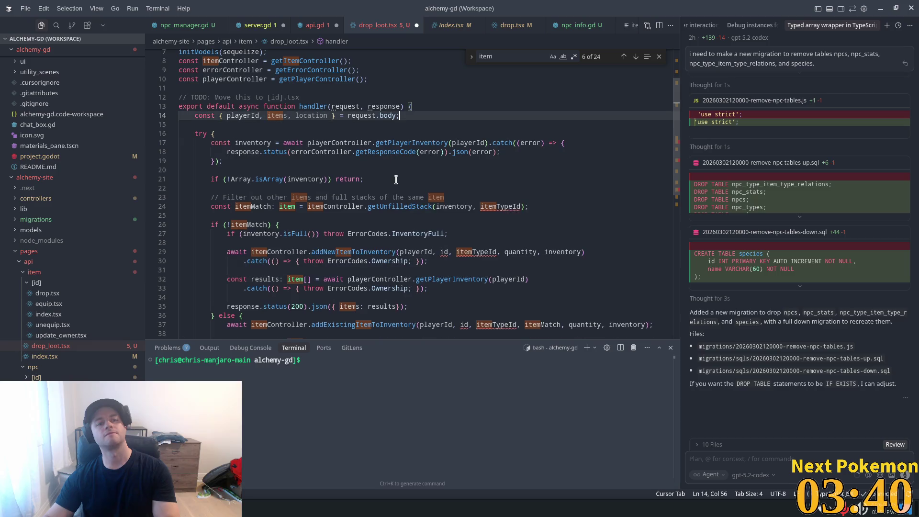
# Step: Delete the old inventory logic from the try block
pyautogui.click(212, 152)
pyautogui.scroll(-1, 298, 184)
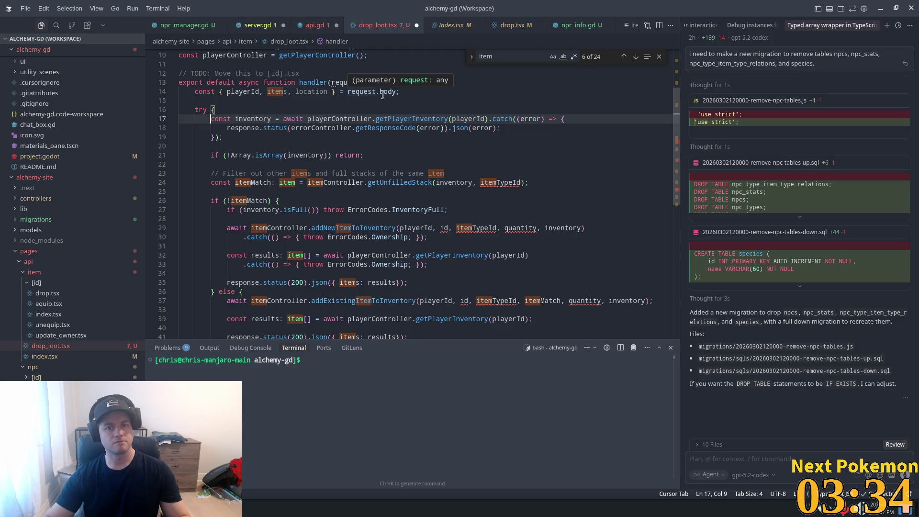
pyautogui.scroll(-1, 398, 183)
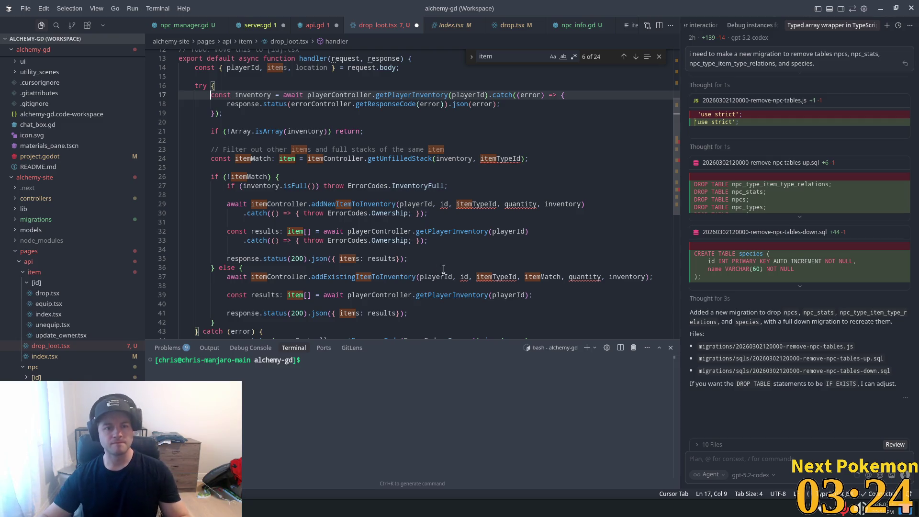
pyautogui.scroll(-1, 237, 216)
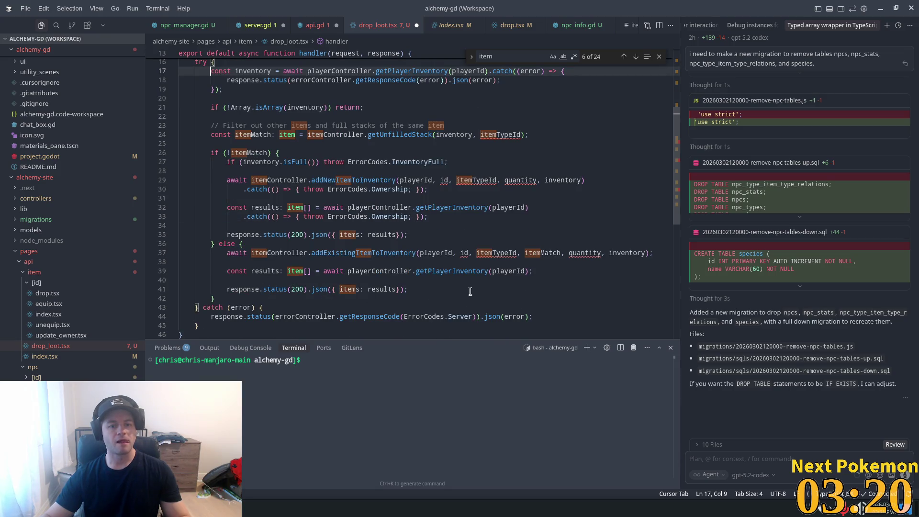
pyautogui.keyDown('shift'); pyautogui.click(335, 300); pyautogui.keyUp('shift')
pyautogui.press('BackSpace')
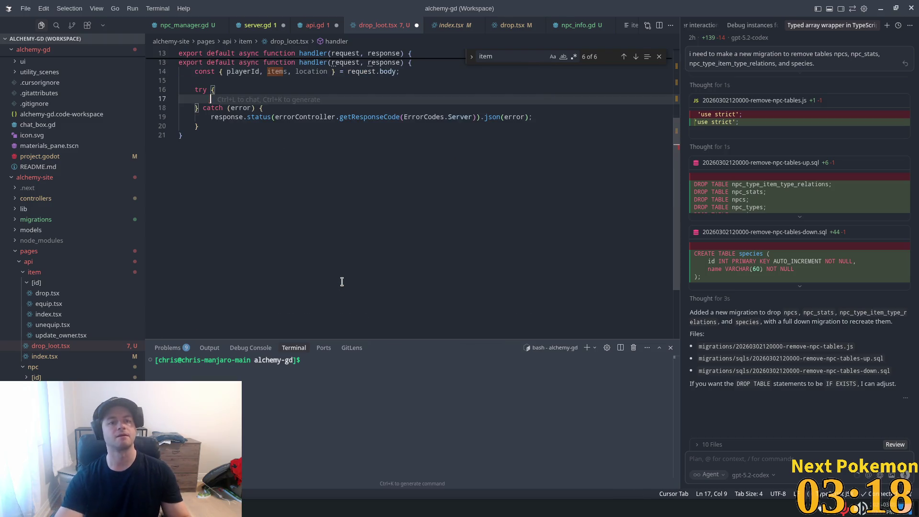
# Step: Reject Cursor's suggested try-block code, leaving the try block empty
pyautogui.scroll(4, 342, 281)
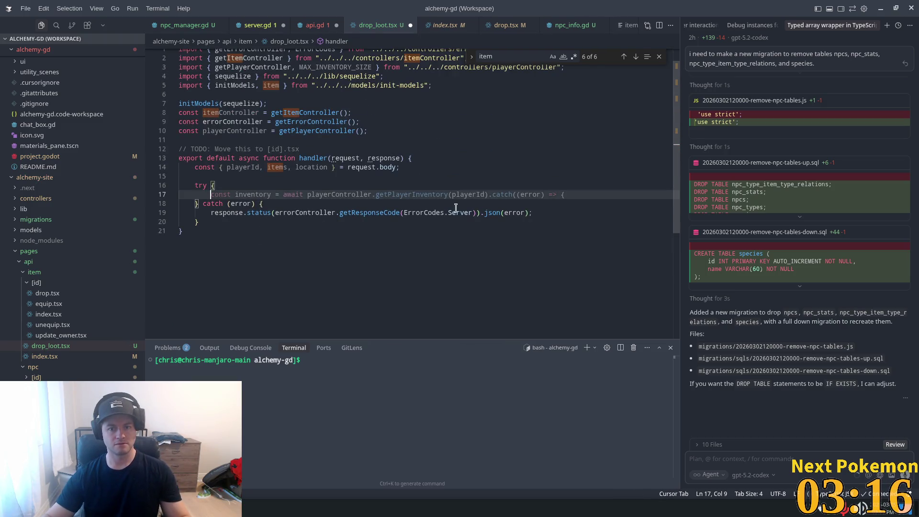
pyautogui.click(440, 214)
pyautogui.click(459, 147)
pyautogui.click(255, 177)
pyautogui.click(228, 195)
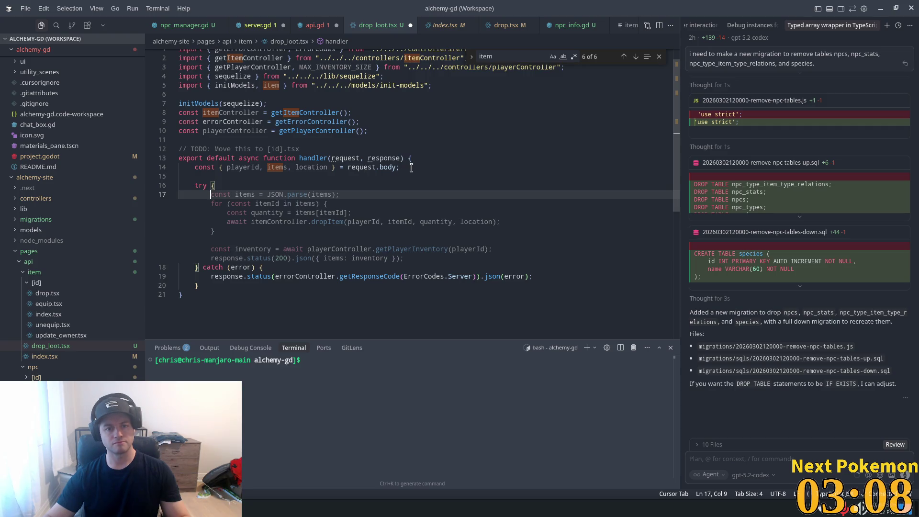
pyautogui.click(412, 168)
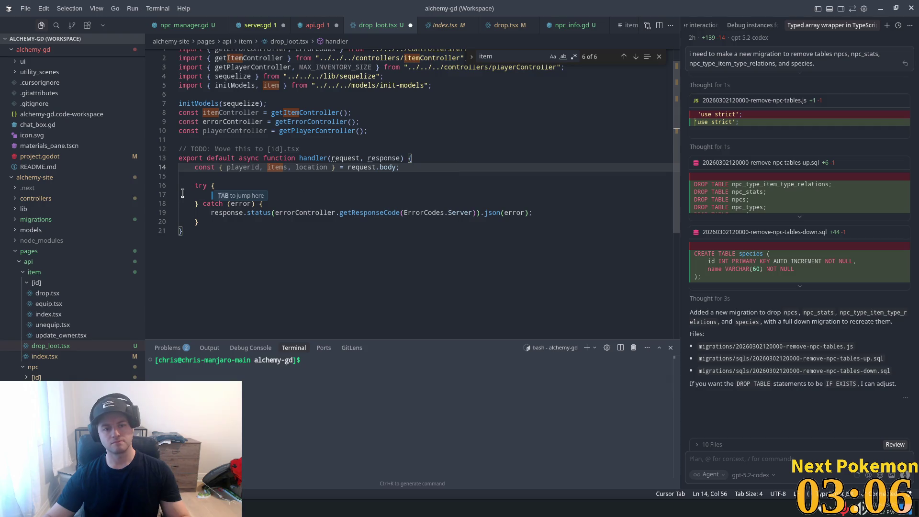
pyautogui.press('Tab')
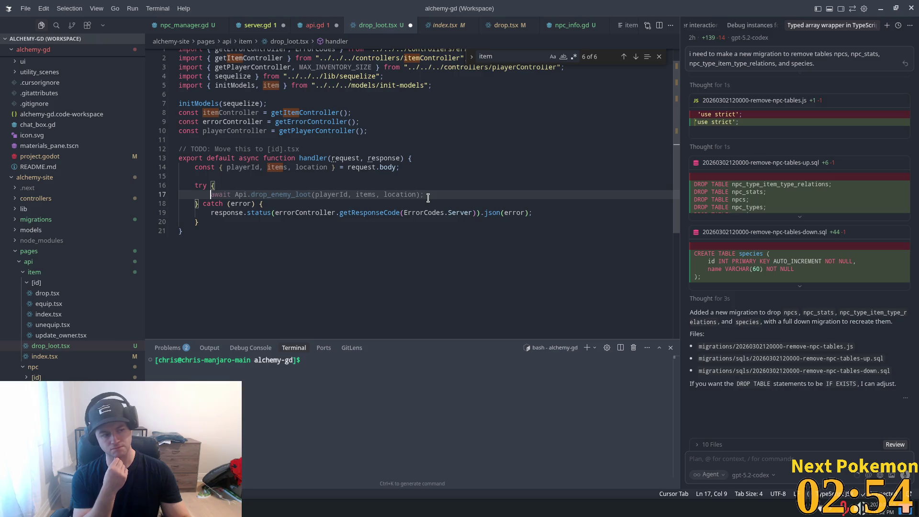
# Step: Add the suggested for loop over items calling itemController.dropItem with each quantity and returning items
pyautogui.write('for')
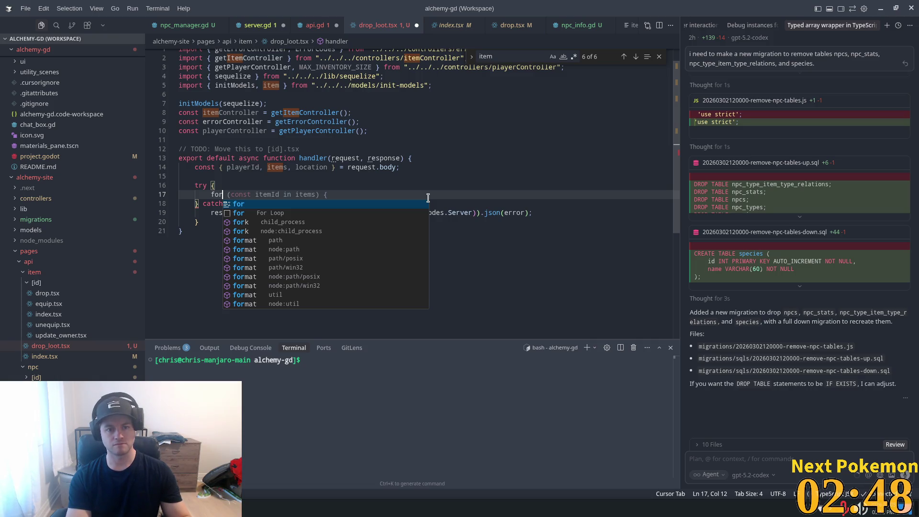
pyautogui.press('Tab')
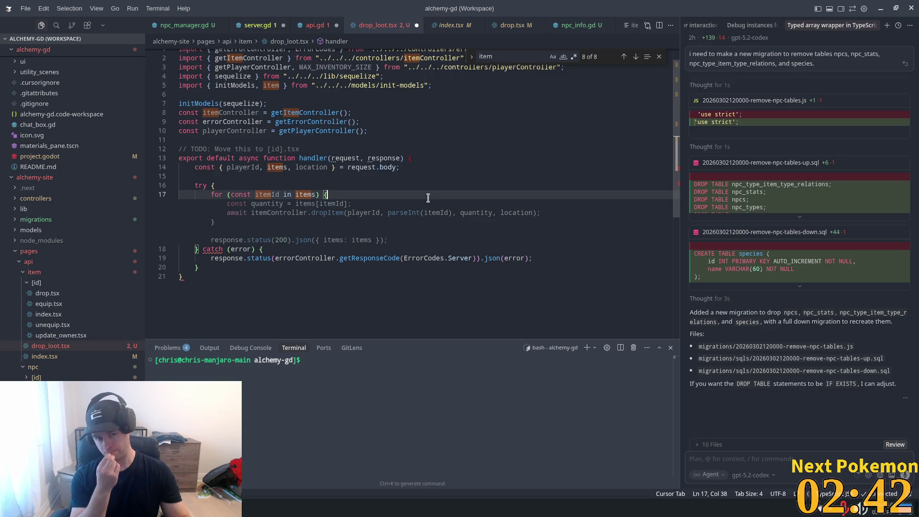
pyautogui.press('Tab')
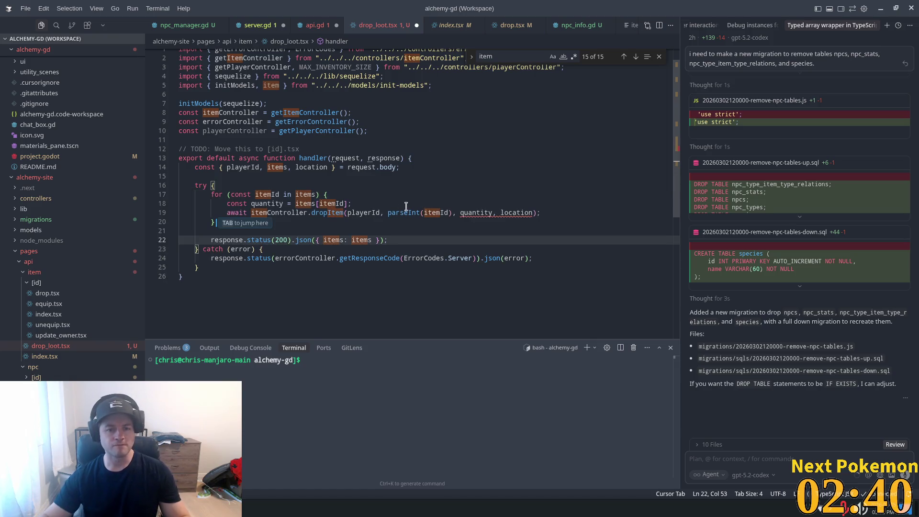
pyautogui.doubleClick(334, 213)
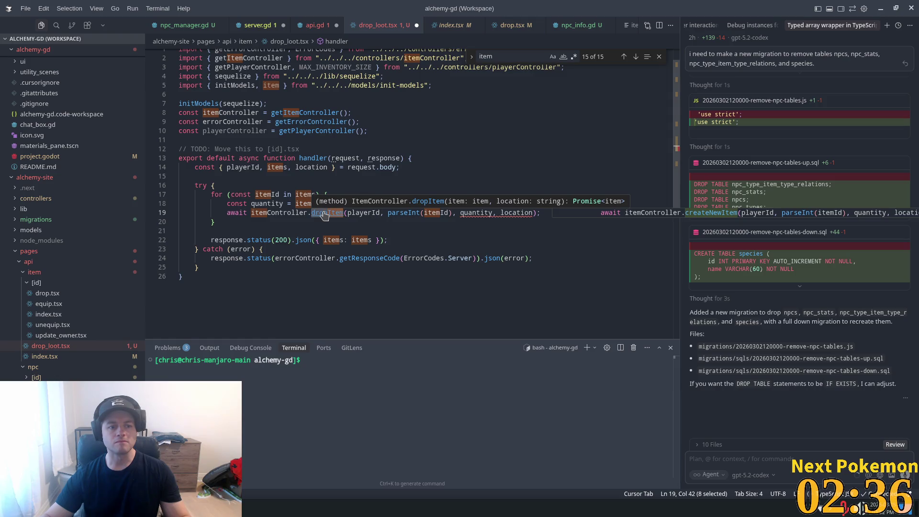
pyautogui.keyDown('ctrl'); pyautogui.click(324, 214); pyautogui.keyUp('ctrl')
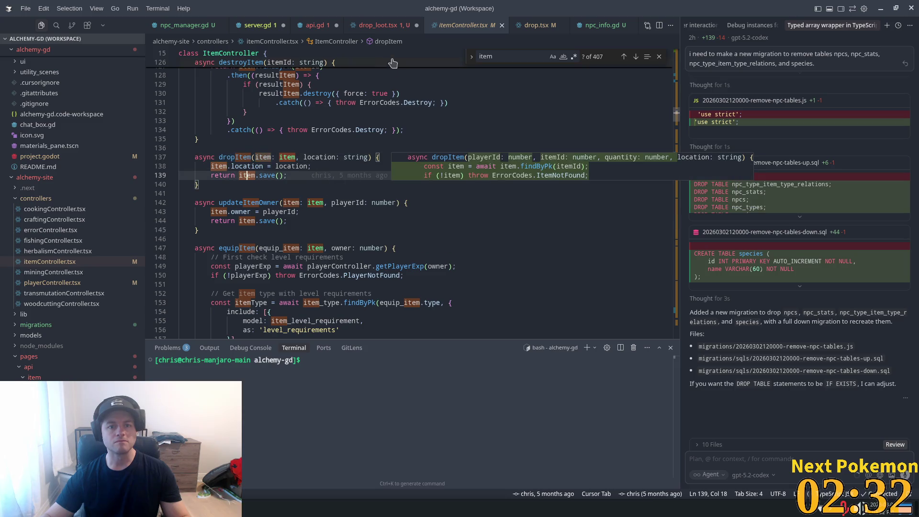
pyautogui.click(372, 25)
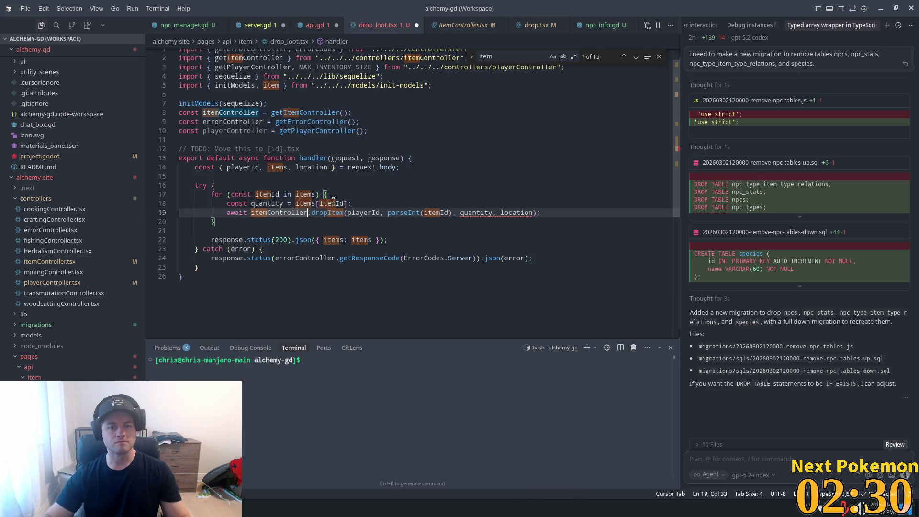
pyautogui.scroll(-2, 82, 325)
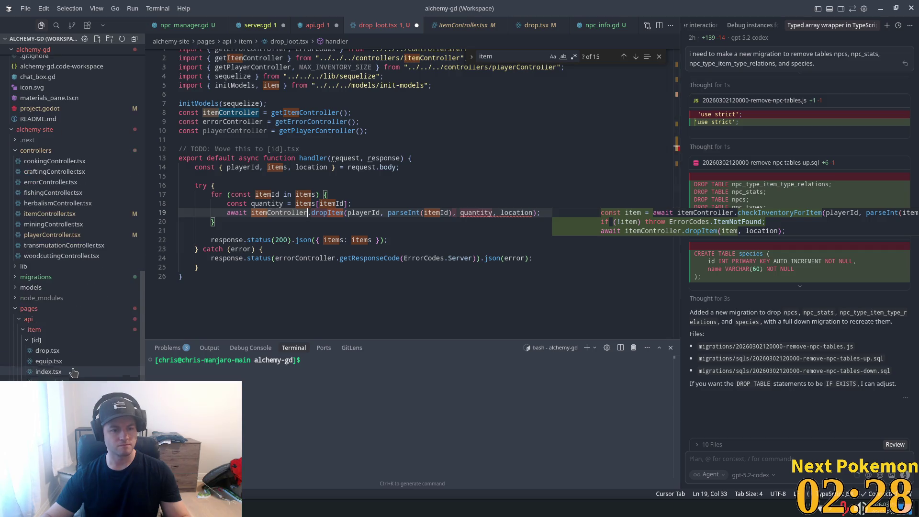
pyautogui.click(69, 353)
pyautogui.scroll(-2, 70, 353)
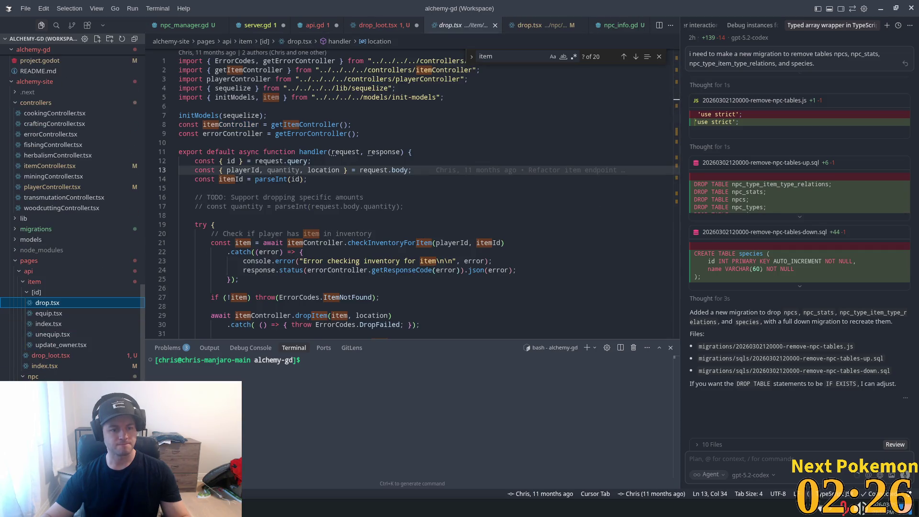
pyautogui.hotkey('ctrl', 'Tab')
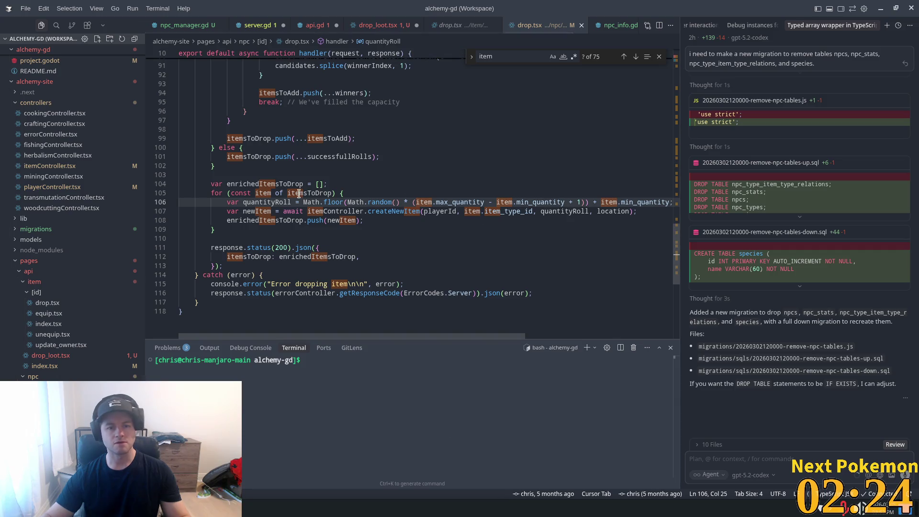
pyautogui.scroll(7, 415, 222)
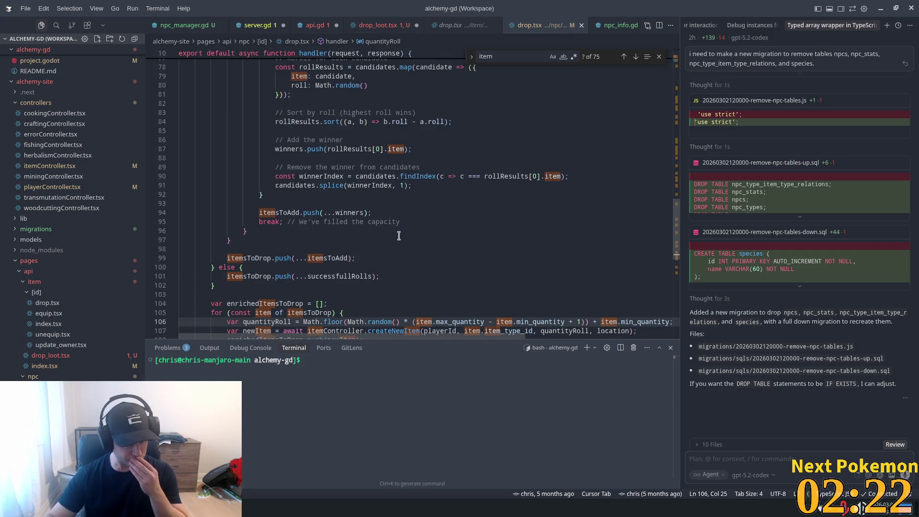
pyautogui.scroll(7, 407, 244)
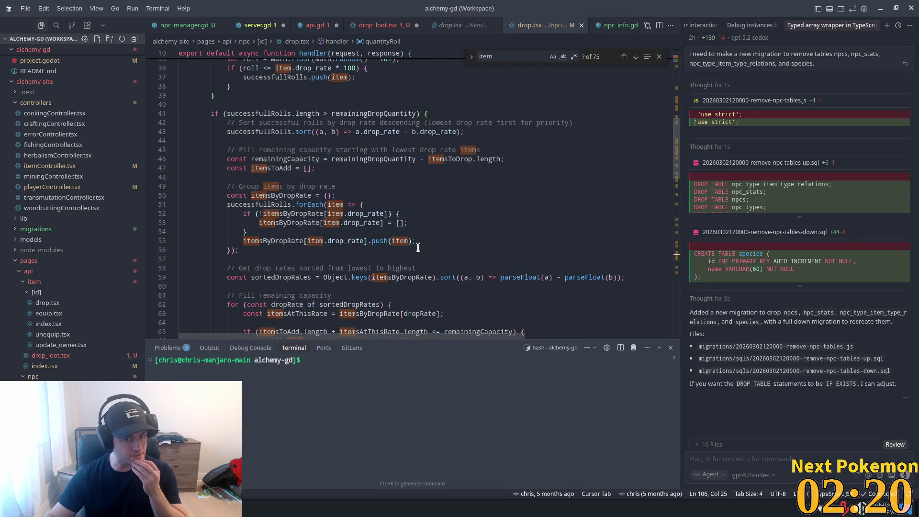
pyautogui.scroll(-12, 493, 234)
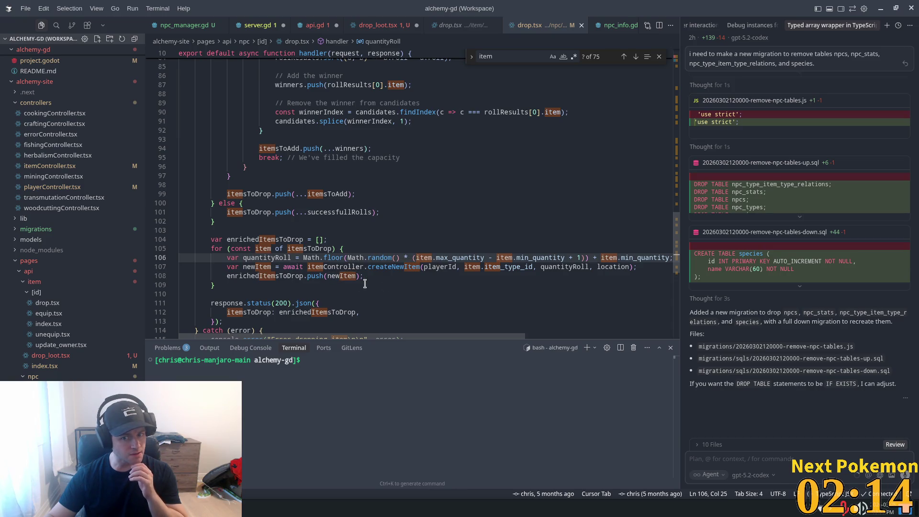
pyautogui.moveTo(228, 267); pyautogui.dragTo(401, 273)
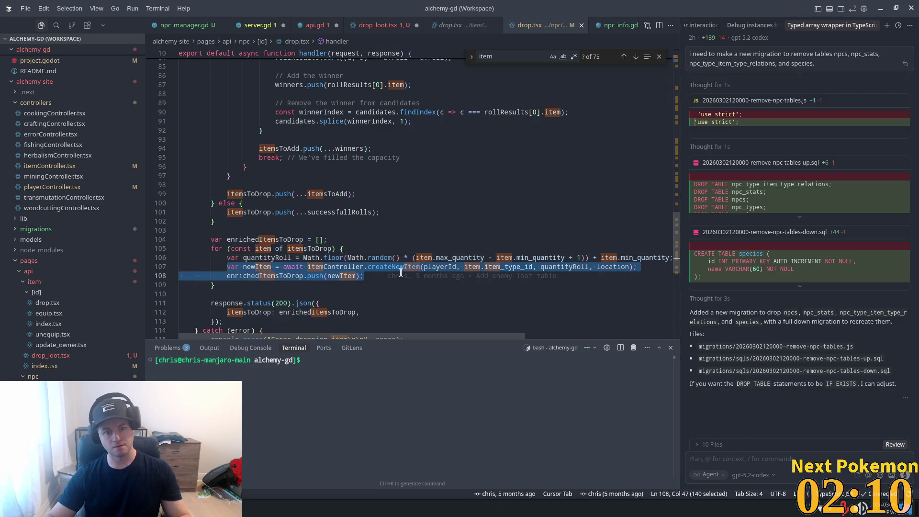
pyautogui.moveTo(227, 267); pyautogui.dragTo(649, 271)
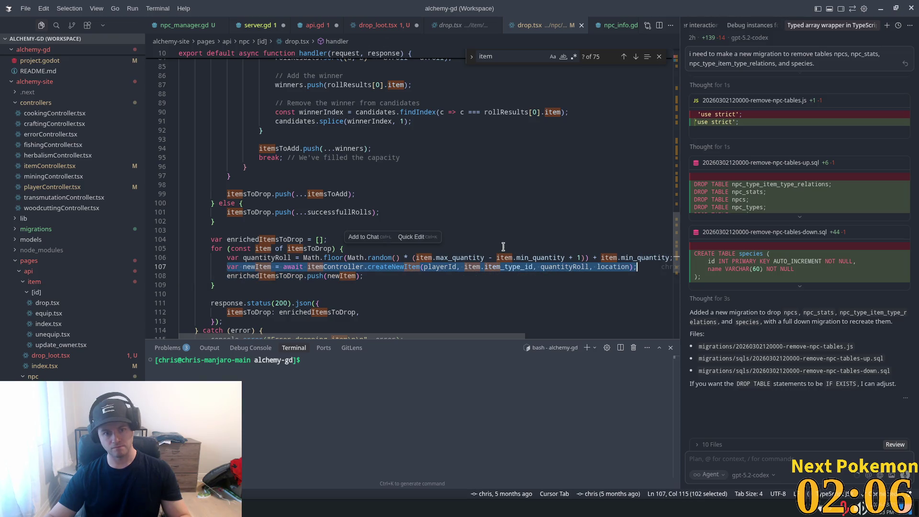
pyautogui.scroll(-2, 502, 249)
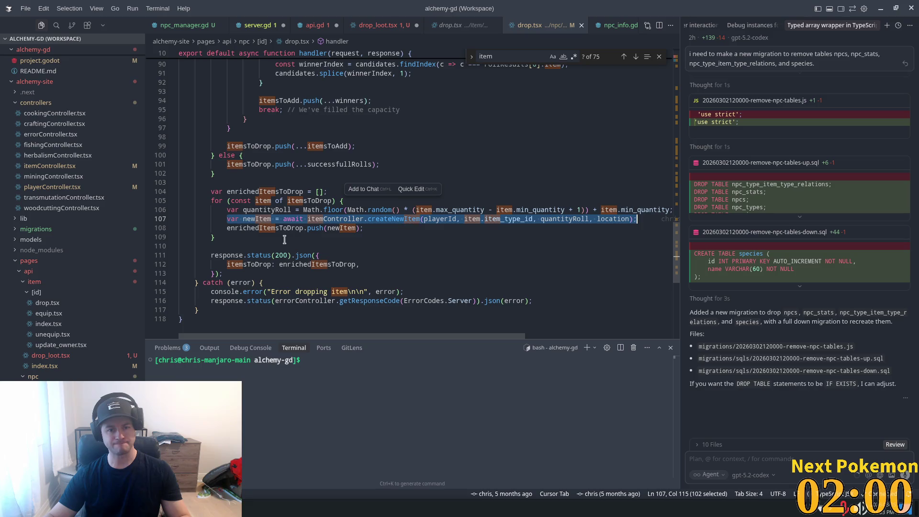
pyautogui.moveTo(364, 228)
pyautogui.mouseDown()
pyautogui.moveTo(225, 227)
pyautogui.moveTo(226, 210)
pyautogui.moveTo(226, 219)
pyautogui.mouseUp()
pyautogui.hotkey('ctrl', 'c')
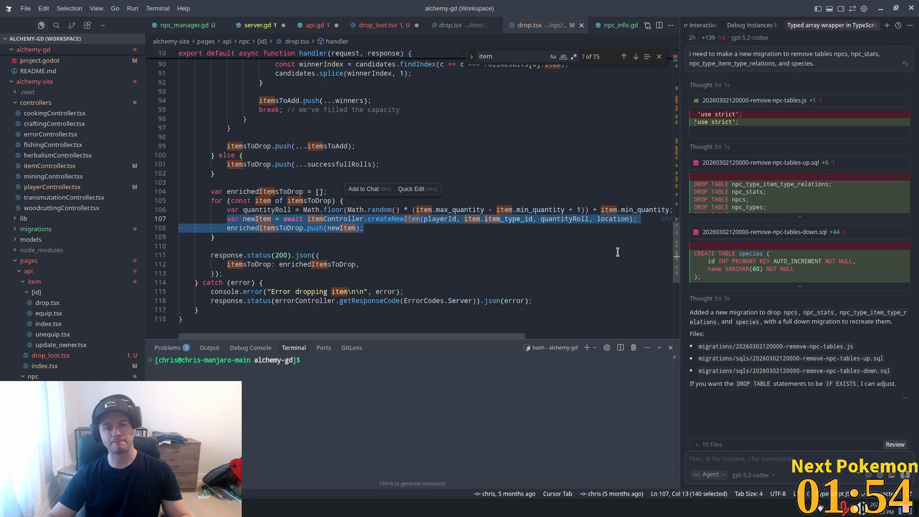
pyautogui.click(366, 26)
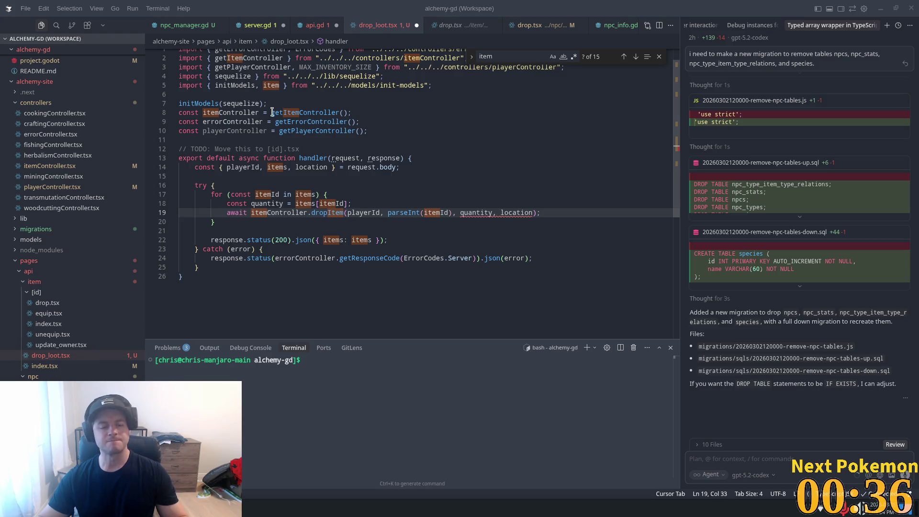
# Step: Replace the dropItem call with the copied createNewItem and enrichedItemsToDrop push lines
pyautogui.click(348, 203)
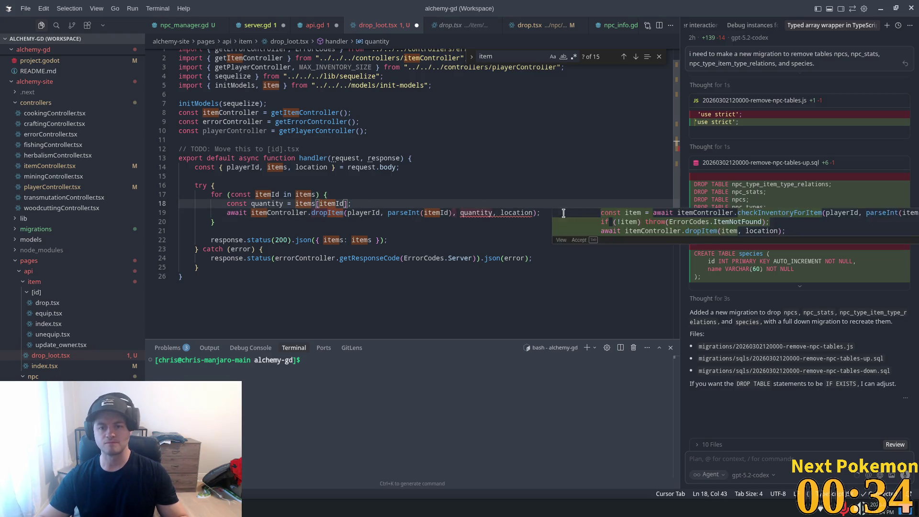
pyautogui.click(228, 212)
pyautogui.keyDown('shift'); pyautogui.click(555, 213); pyautogui.keyUp('shift')
pyautogui.press('BackSpace')
pyautogui.hotkey('ctrl', 'v')
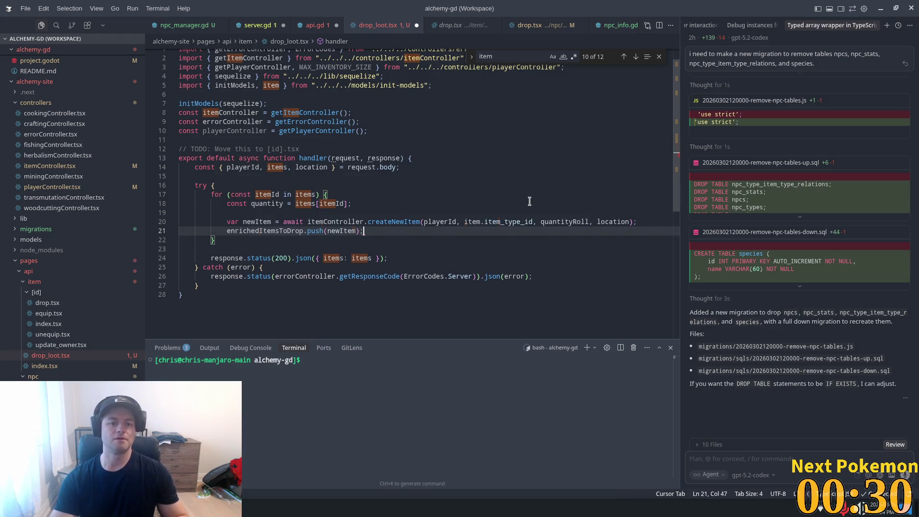
pyautogui.click(480, 194)
pyautogui.doubleClick(444, 221)
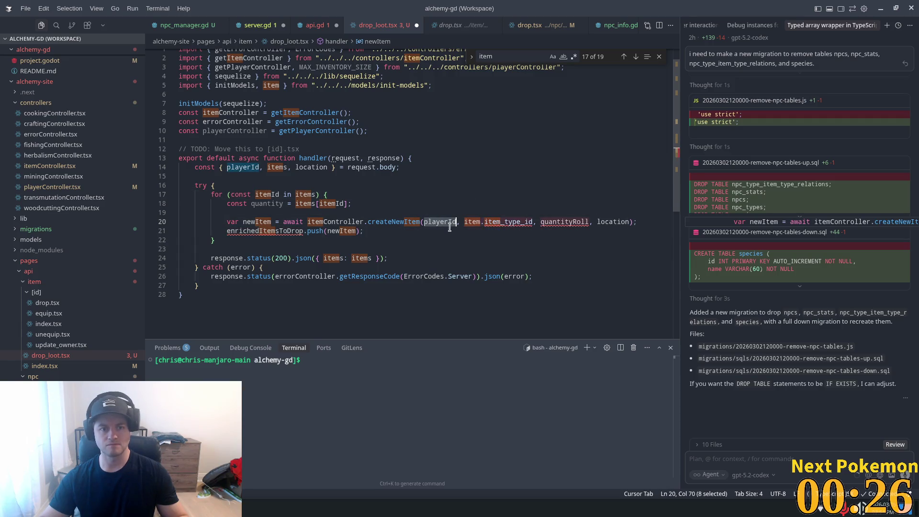
pyautogui.doubleClick(500, 223)
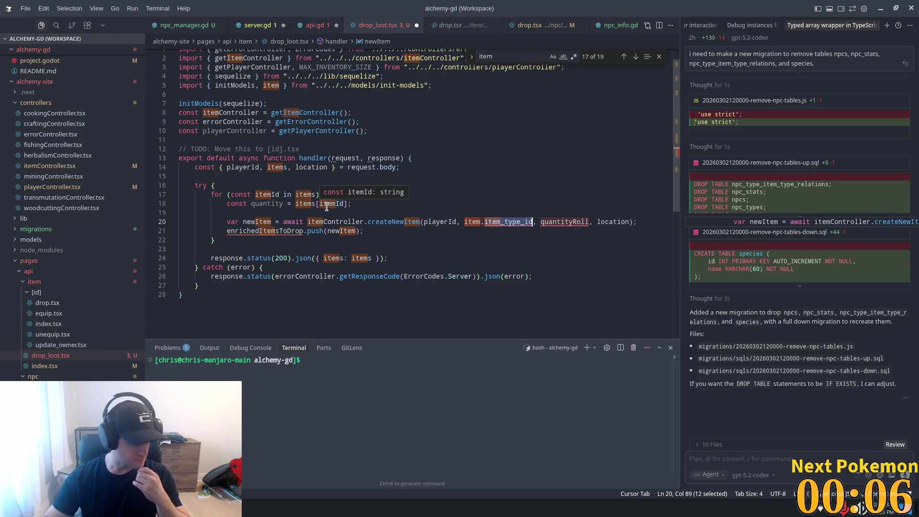
# Step: Delete the const quantity declaration line from the loop
pyautogui.moveTo(347, 203); pyautogui.dragTo(302, 203)
pyautogui.press('Up')
pyautogui.press('Up')
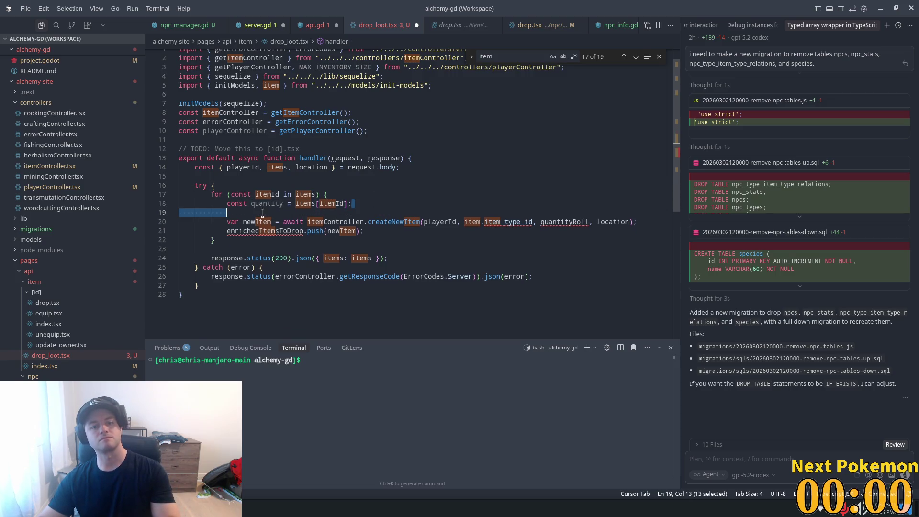
pyautogui.moveTo(351, 204); pyautogui.dragTo(207, 205)
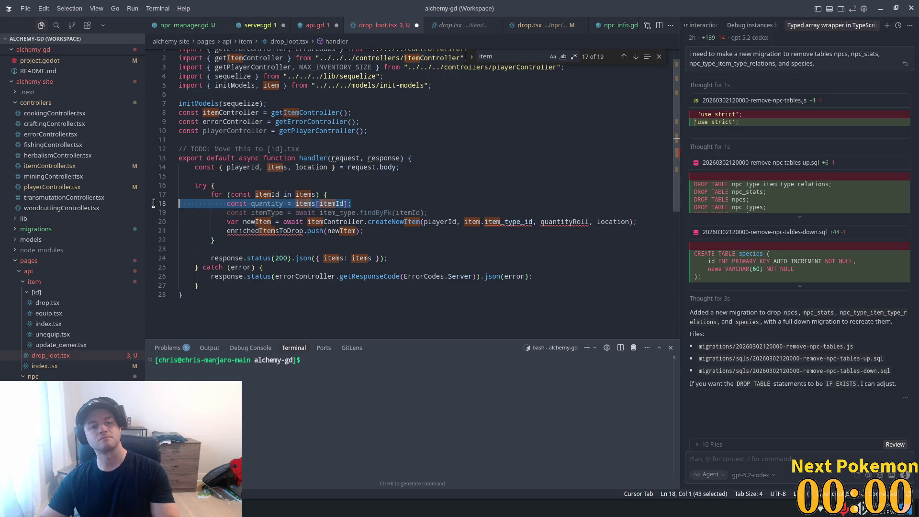
pyautogui.press('BackSpace')
pyautogui.press('BackSpace')
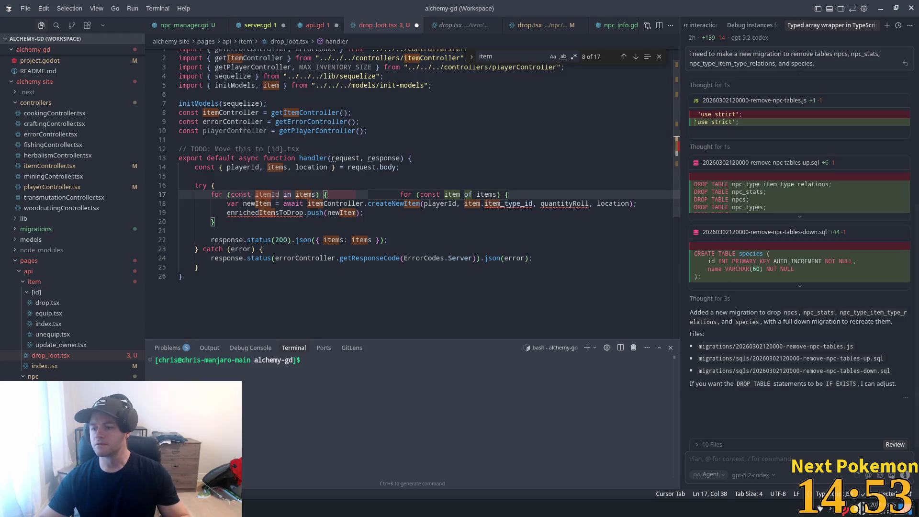
# Step: Put items[itemId] in place of item.item_type_id and quantityRoll in the createNewItem call
pyautogui.press('Escape')
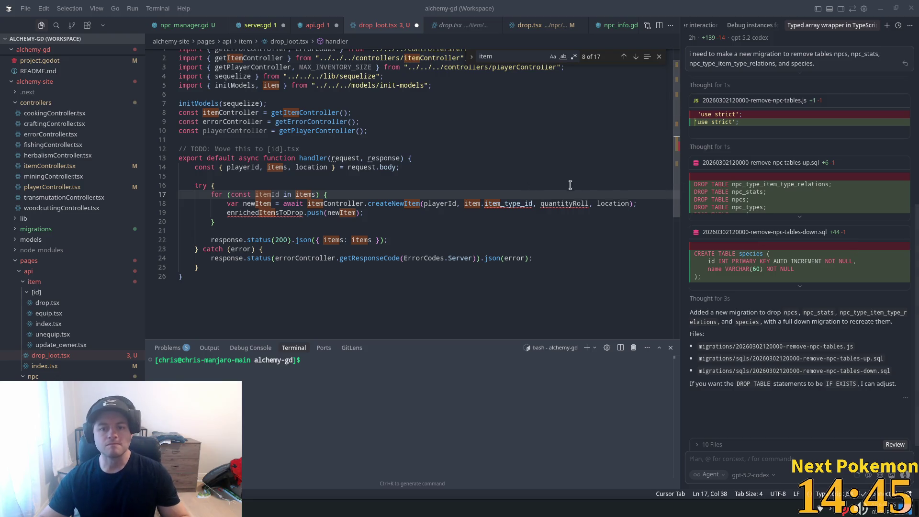
pyautogui.click(533, 203)
pyautogui.keyDown('shift'); pyautogui.click(460, 203); pyautogui.keyUp('shift')
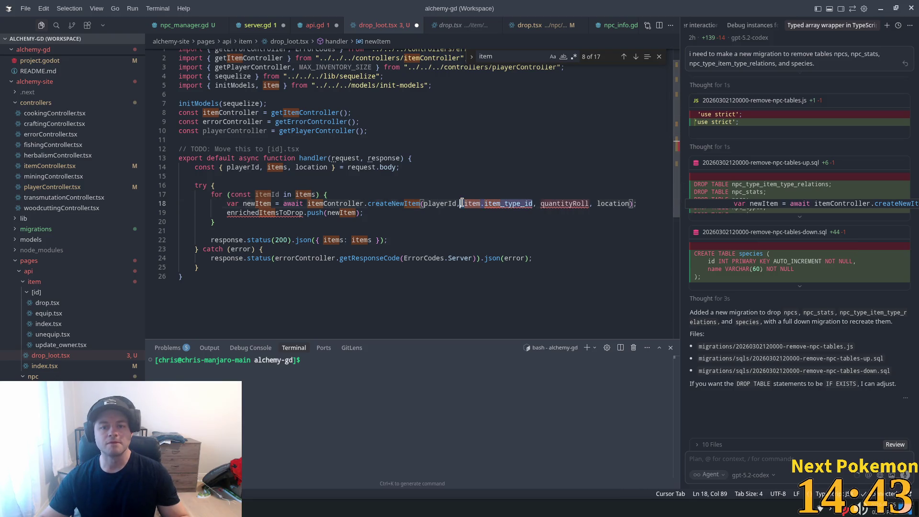
pyautogui.write('items[itemId]')
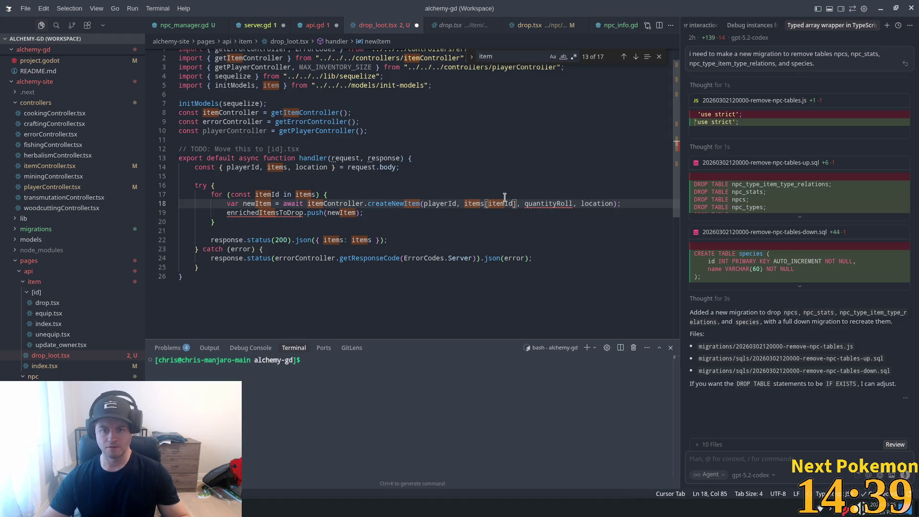
pyautogui.doubleClick(537, 205)
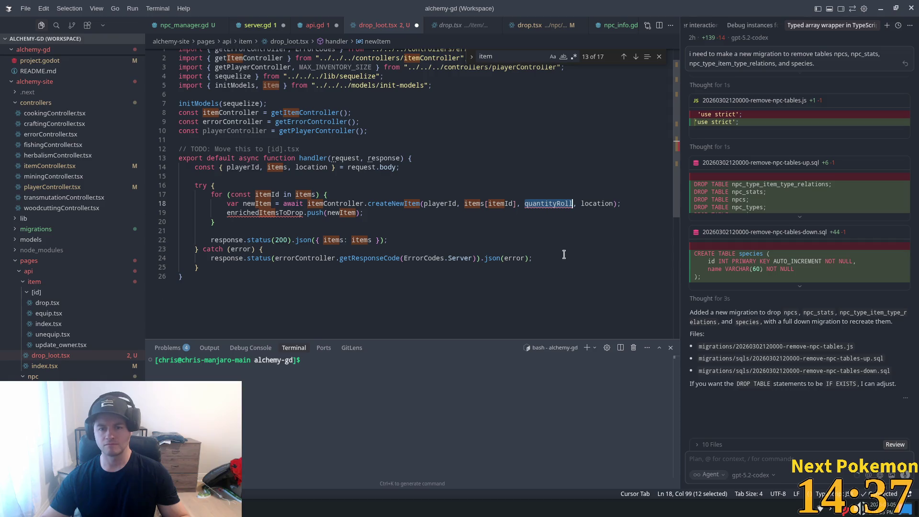
pyautogui.scroll(1, 548, 268)
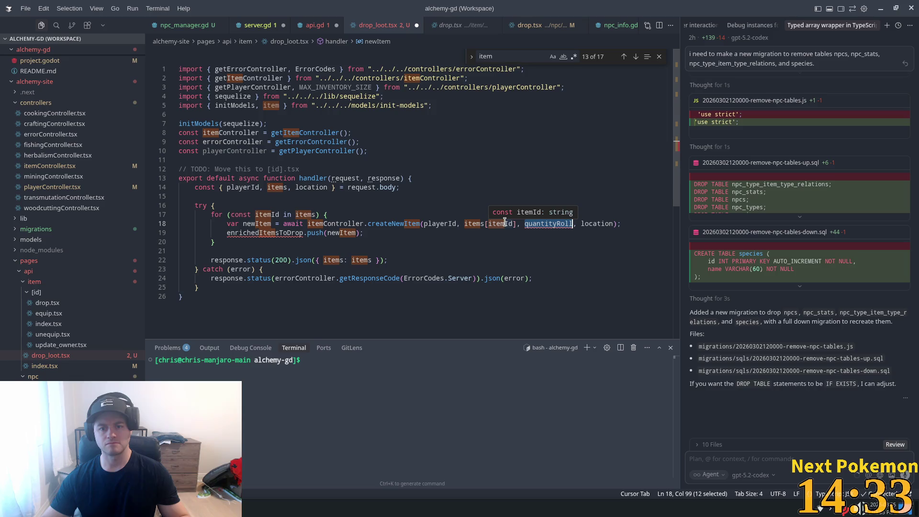
pyautogui.click(520, 224)
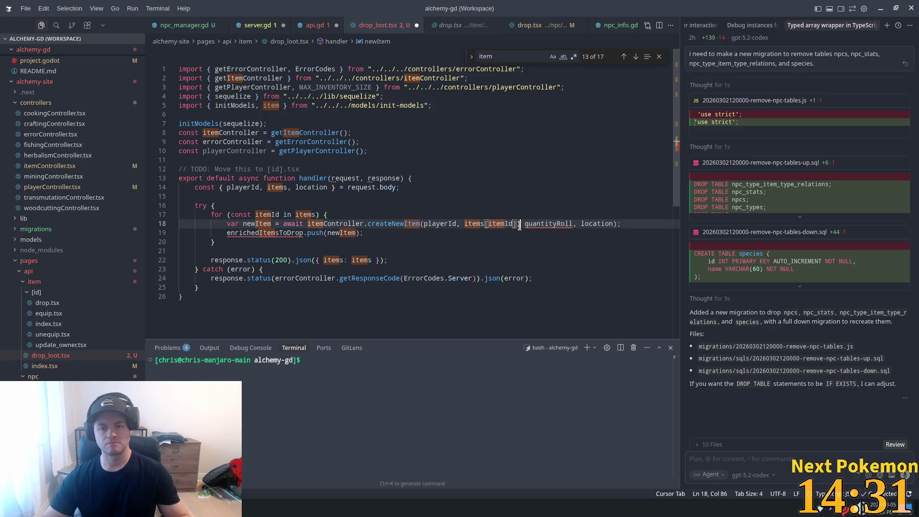
pyautogui.moveTo(572, 224); pyautogui.dragTo(545, 224)
pyautogui.write('items[itemId]')
# Step: Trim the first createNewItem argument to itemId and wrap it in parseInt
pyautogui.click(518, 224)
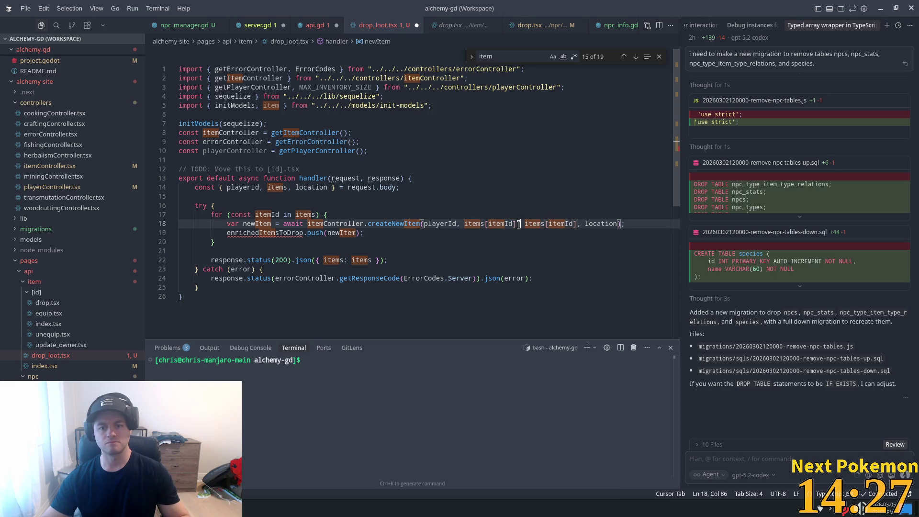
pyautogui.click(488, 224)
pyautogui.press('BackSpace')
pyautogui.press('BackSpace')
pyautogui.press('BackSpace')
pyautogui.press('Tab')
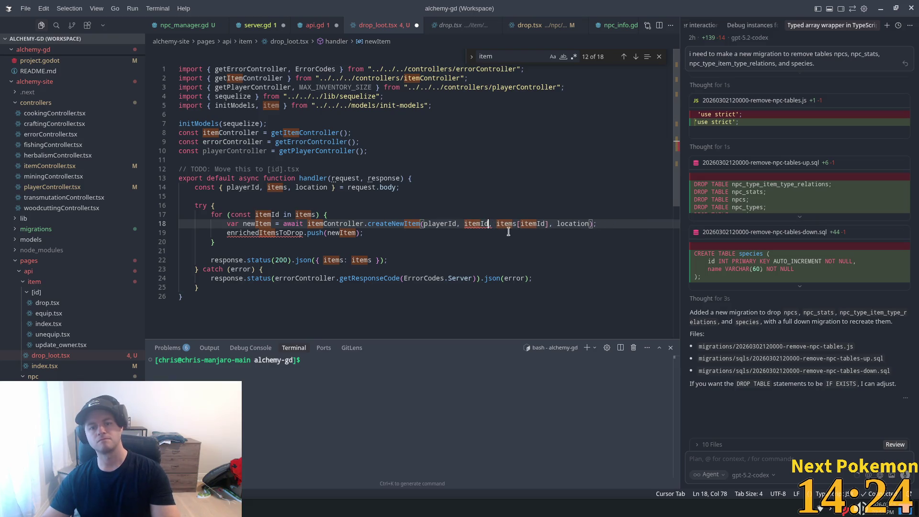
pyautogui.click(479, 199)
pyautogui.press('Tab')
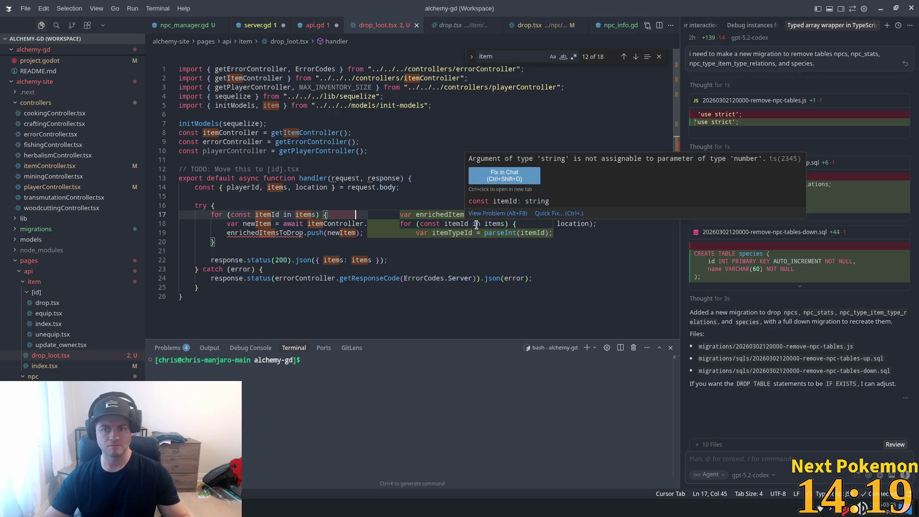
pyautogui.press('Escape')
pyautogui.click(368, 222)
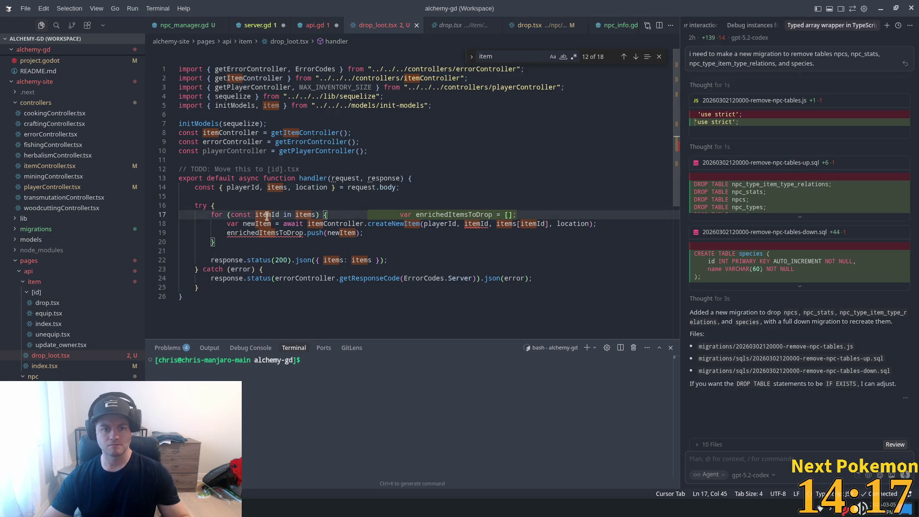
pyautogui.press('Tab')
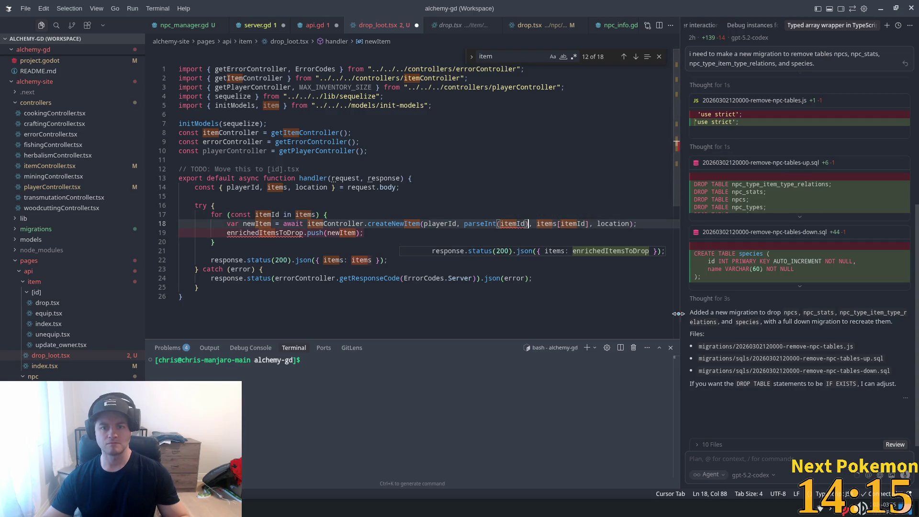
pyautogui.click(468, 206)
# Step: Start renaming enrichedItemsToDrop by deleting its enriched prefix
pyautogui.click(280, 226)
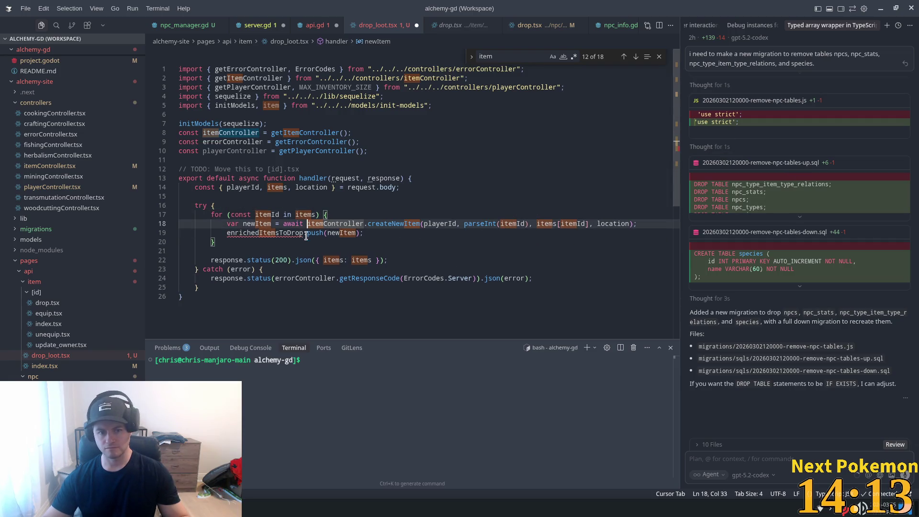
pyautogui.doubleClick(270, 234)
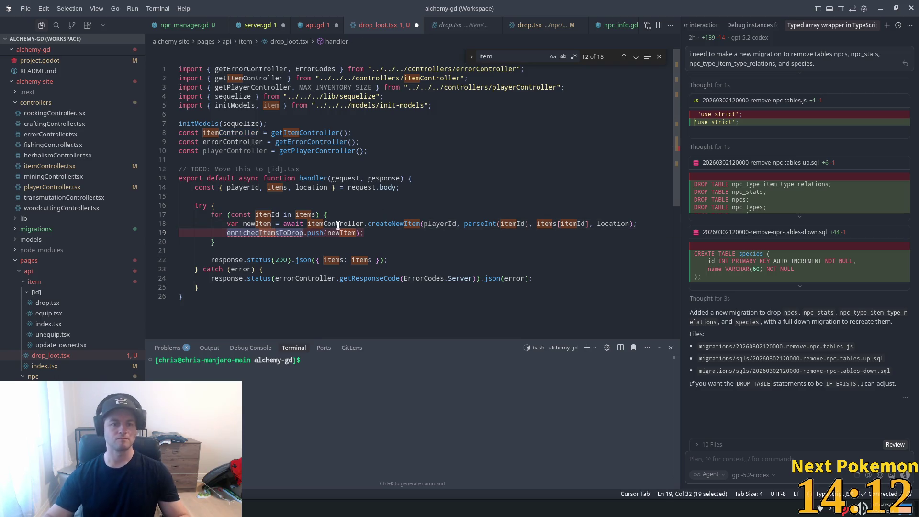
pyautogui.press('Left')
pyautogui.press('Right')
pyautogui.press('Right')
pyautogui.press('Right')
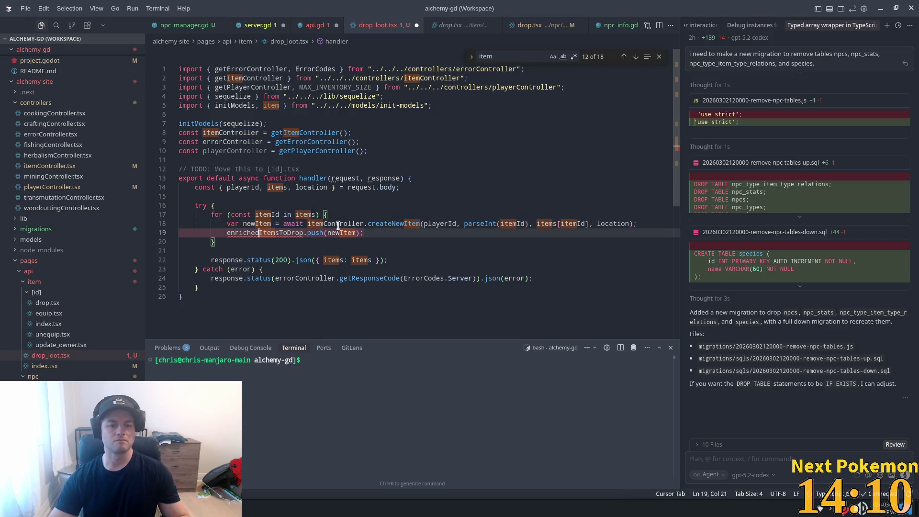
pyautogui.press('Delete')
pyautogui.press('BackSpace')
pyautogui.press('BackSpace')
pyautogui.press('BackSpace')
# Step: Declare an empty itemsToDrop array and return items: itemsToDrop in the response
pyautogui.write('i')
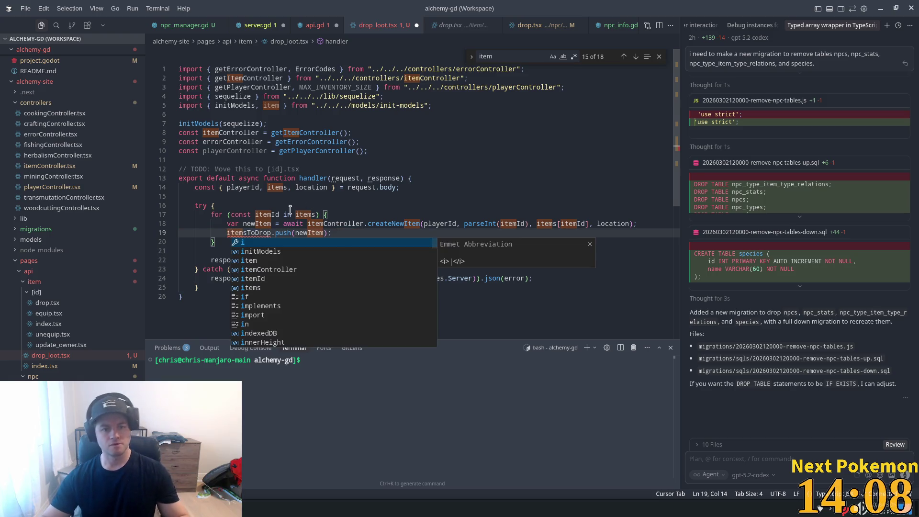
pyautogui.press('Escape')
pyautogui.press('Tab')
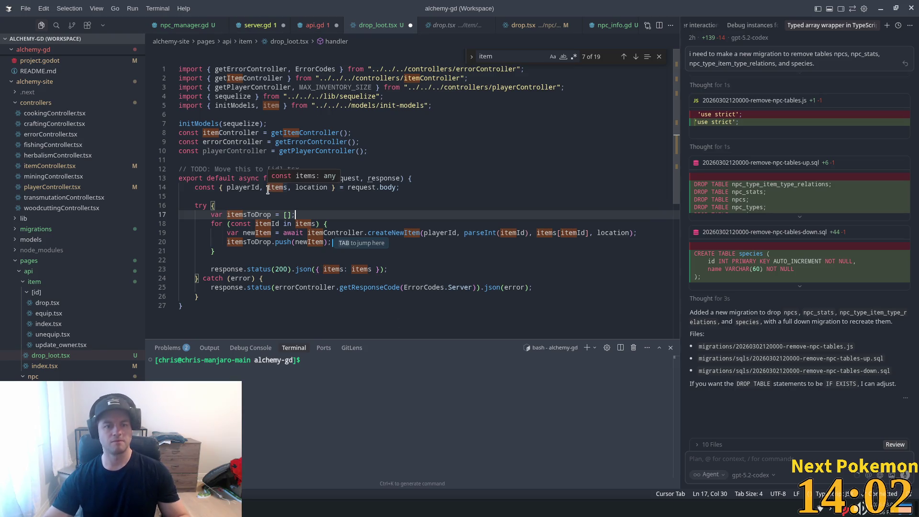
pyautogui.press('Return')
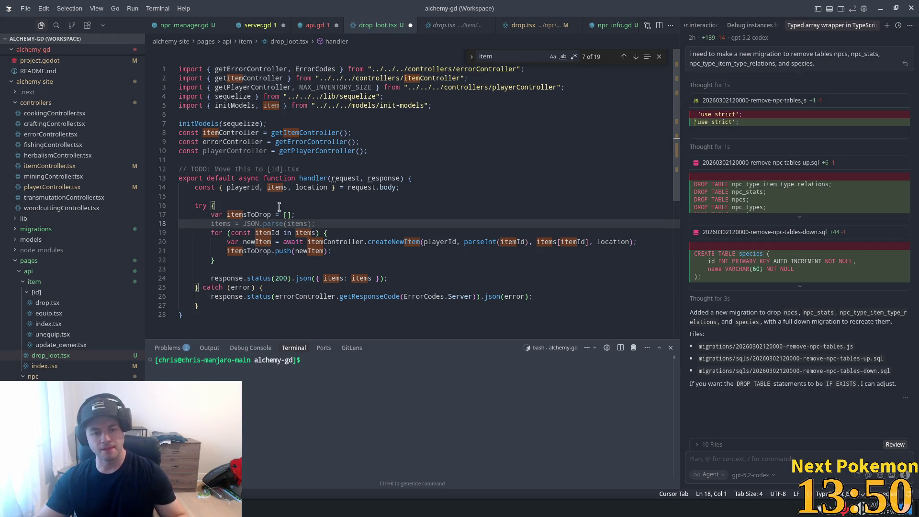
pyautogui.press('Tab')
pyautogui.press('Tab')
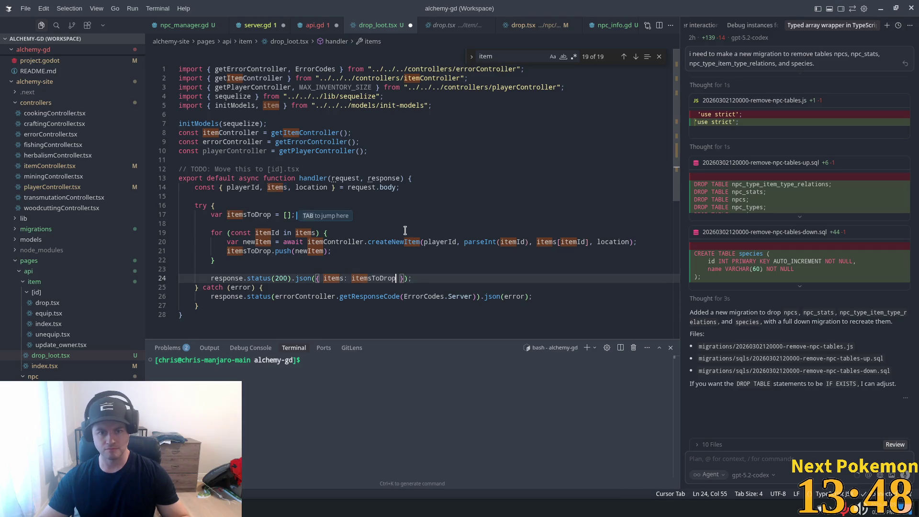
pyautogui.click(405, 232)
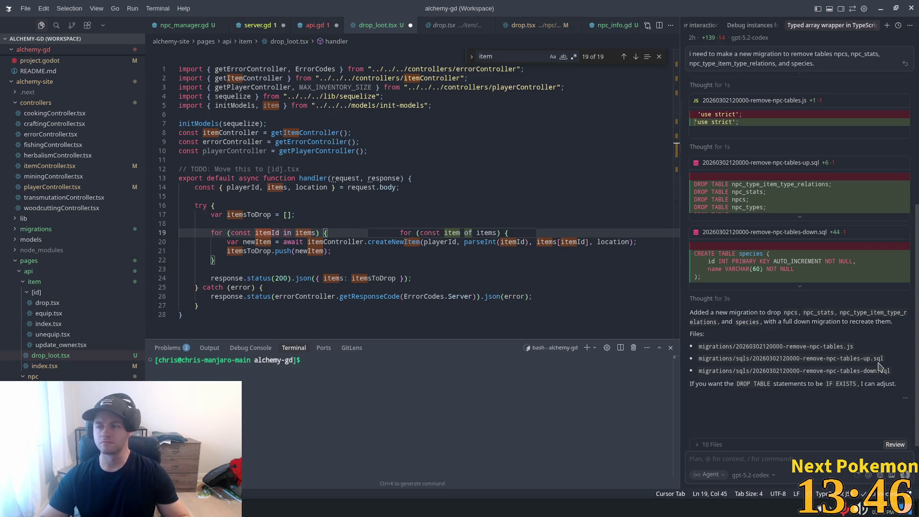
pyautogui.moveTo(917, 383)
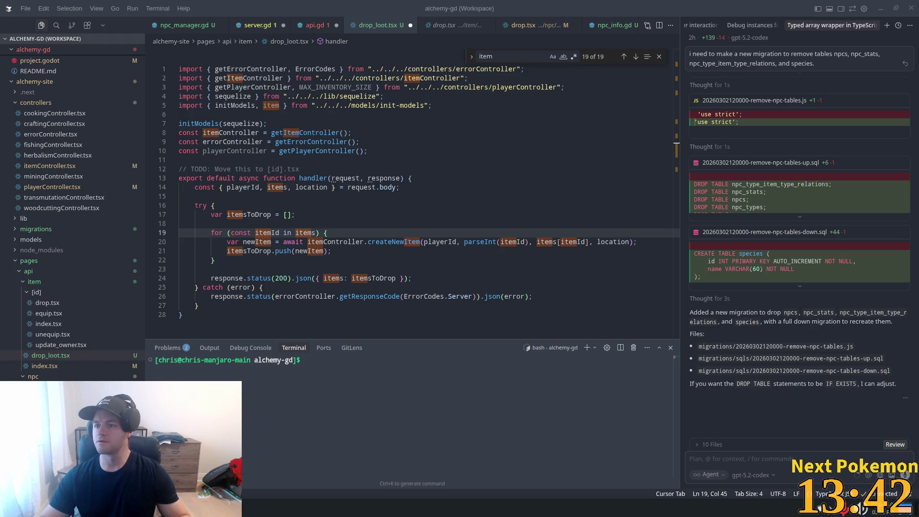
pyautogui.click(400, 250)
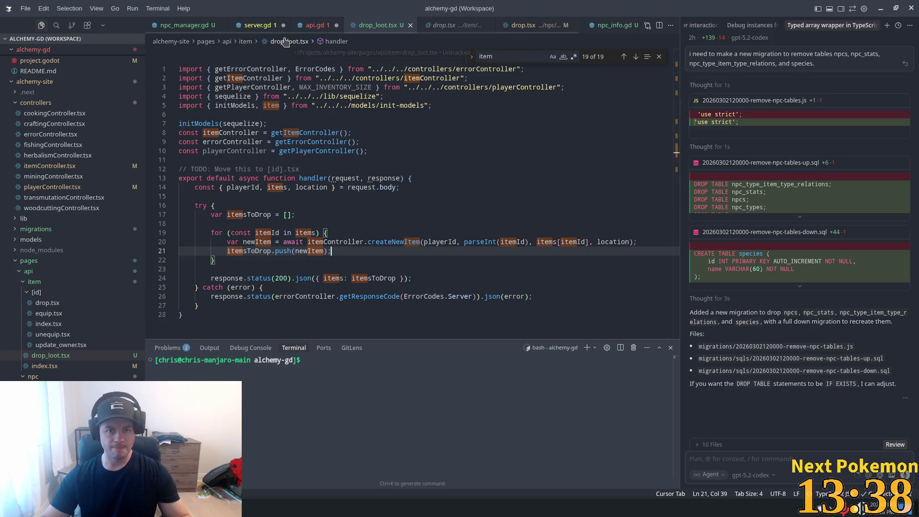
# Step: In api.gd, move the "item/drop_loot" path into the request call in place of endpoint
pyautogui.click(312, 25)
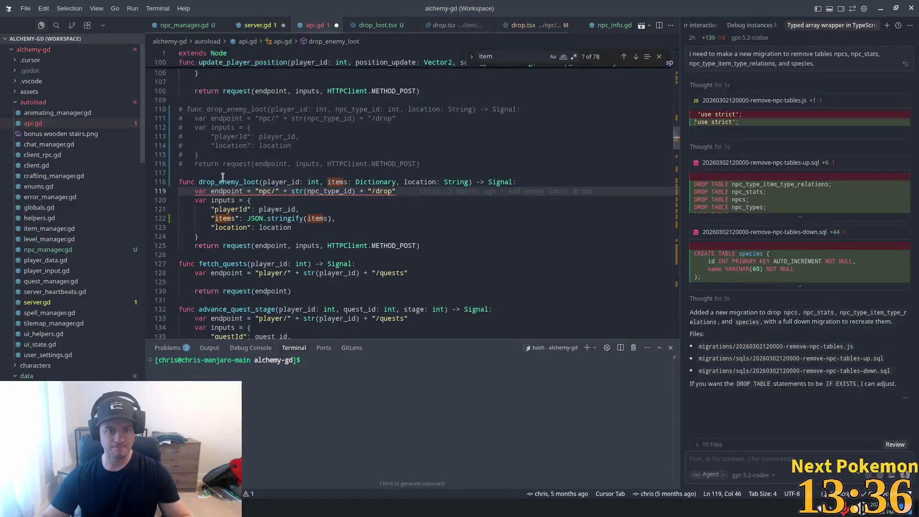
pyautogui.click(344, 191)
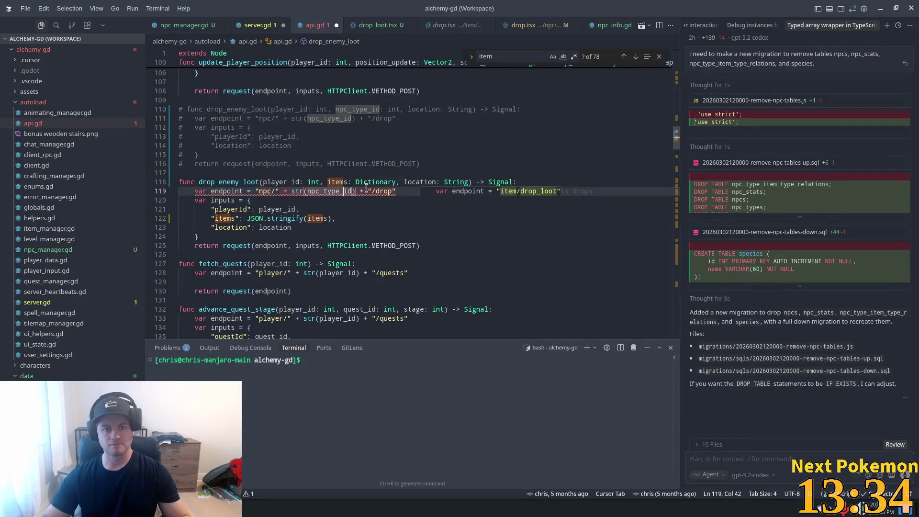
pyautogui.moveTo(397, 191); pyautogui.dragTo(271, 191)
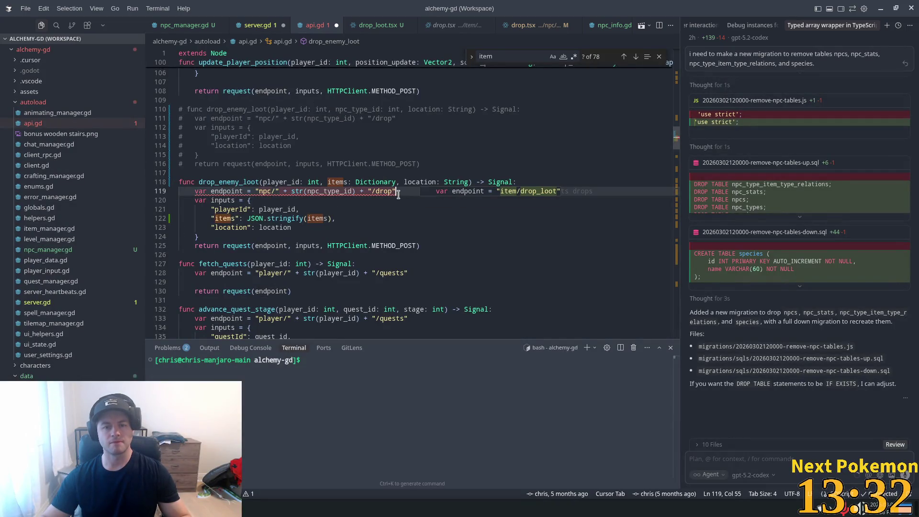
pyautogui.press('Tab')
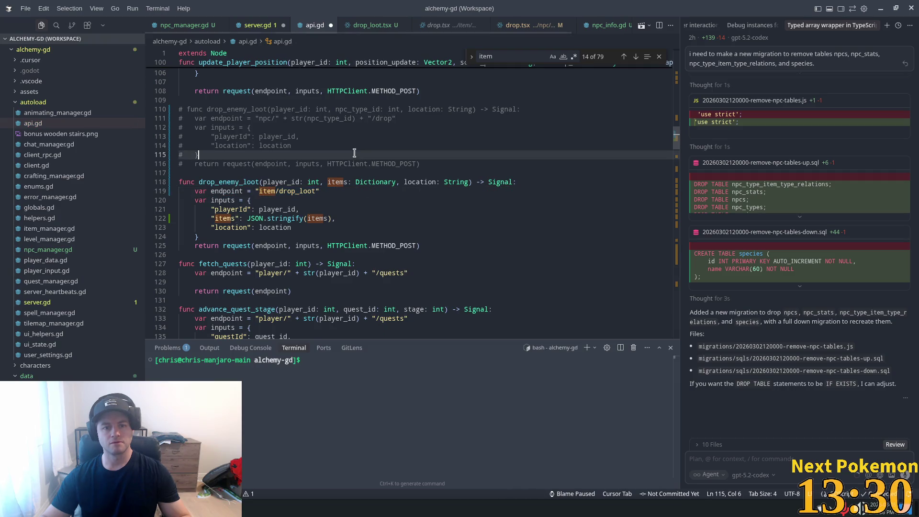
pyautogui.click(313, 191)
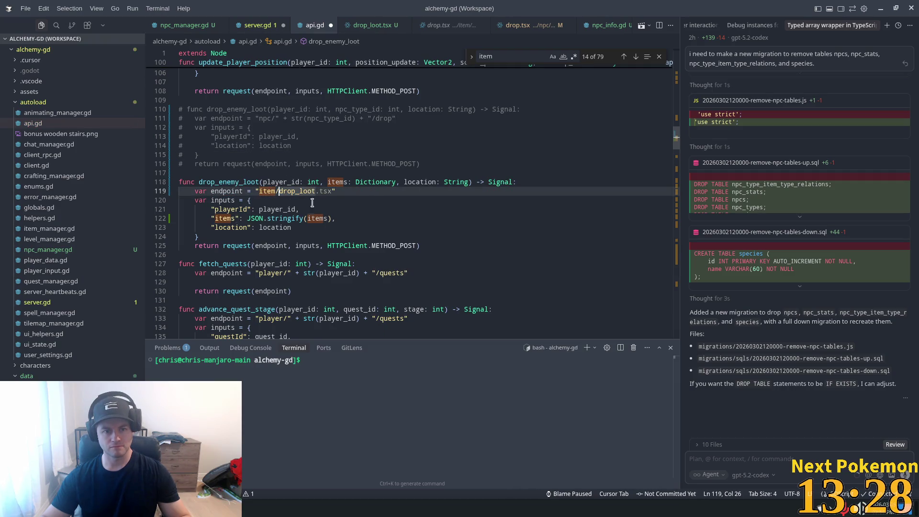
pyautogui.click(262, 227)
pyautogui.moveTo(320, 191); pyautogui.dragTo(271, 192)
pyautogui.press('BackSpace')
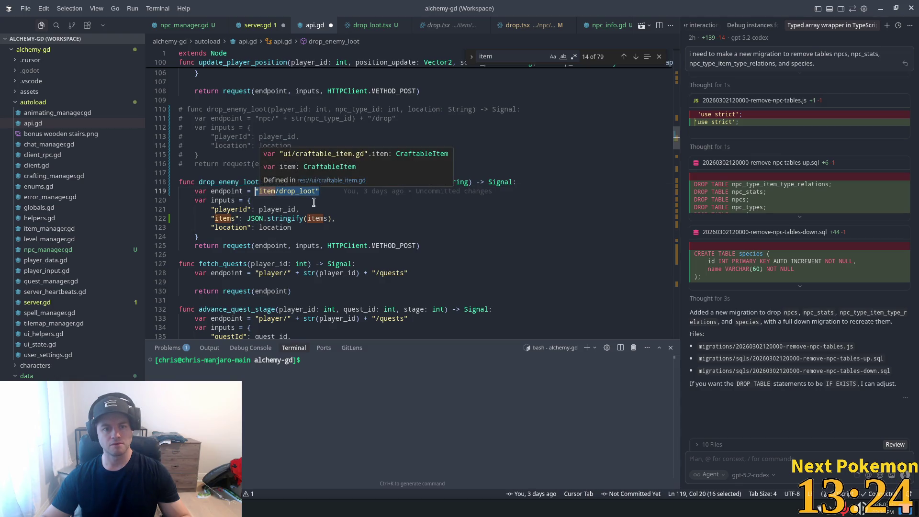
pyautogui.doubleClick(270, 246)
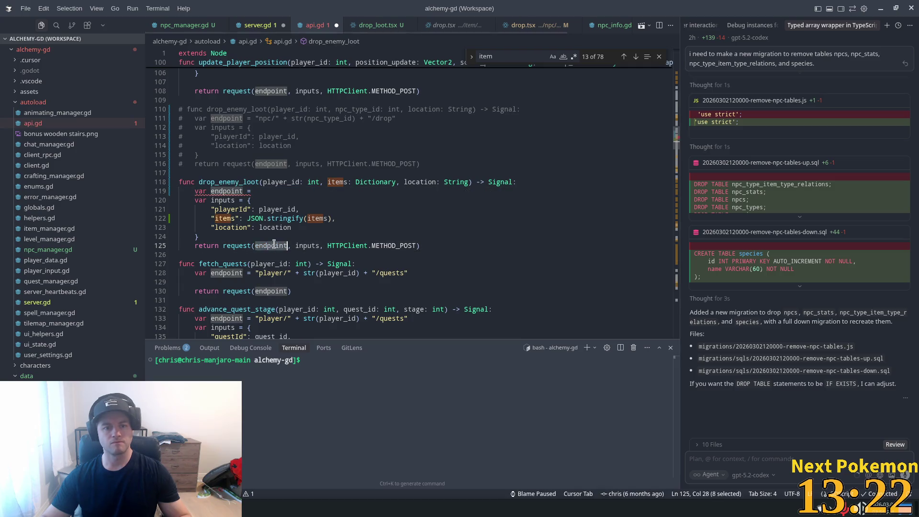
pyautogui.write('"item/drop_loot"')
# Step: Delete the leftover endpoint line and return to drop_loot.tsx
pyautogui.click(267, 209)
pyautogui.click(258, 196)
pyautogui.hotkey('shift', 'Home')
pyautogui.hotkey('shift', 'Home')
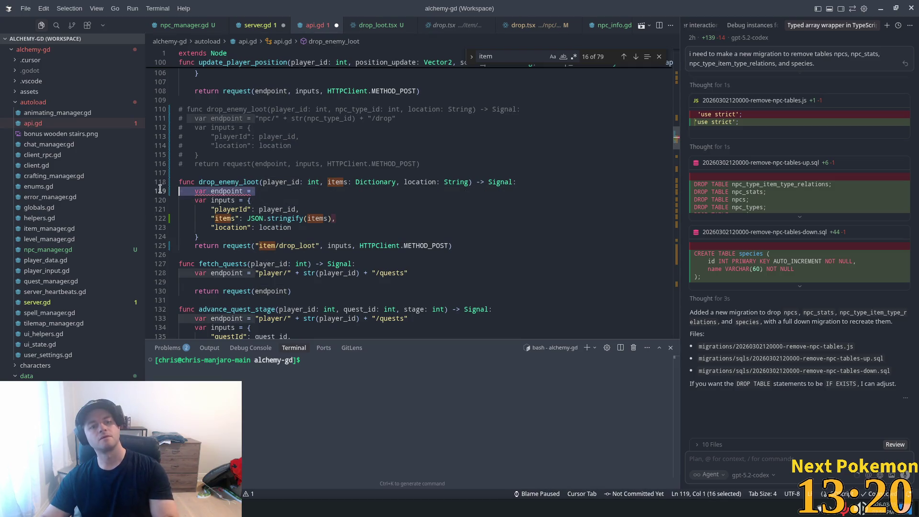
pyautogui.press('BackSpace')
pyautogui.press('BackSpace')
pyautogui.click(348, 164)
pyautogui.click(347, 209)
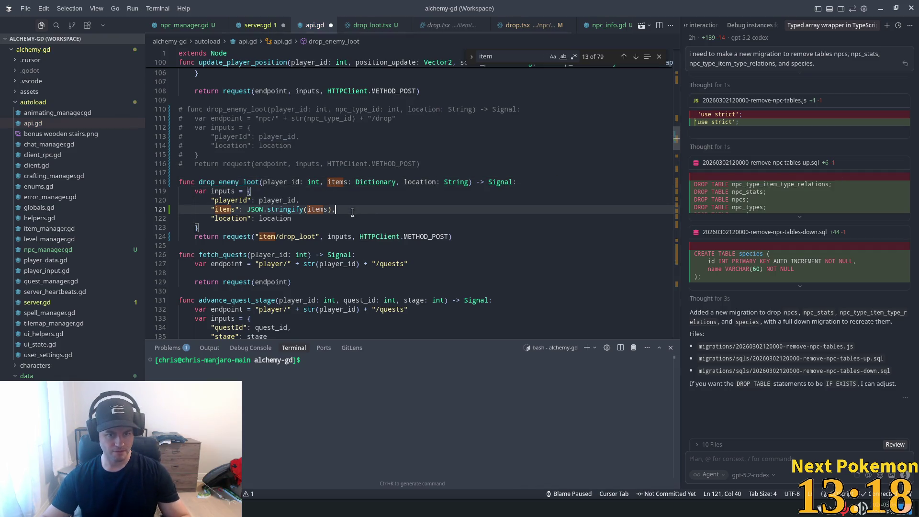
pyautogui.click(243, 209)
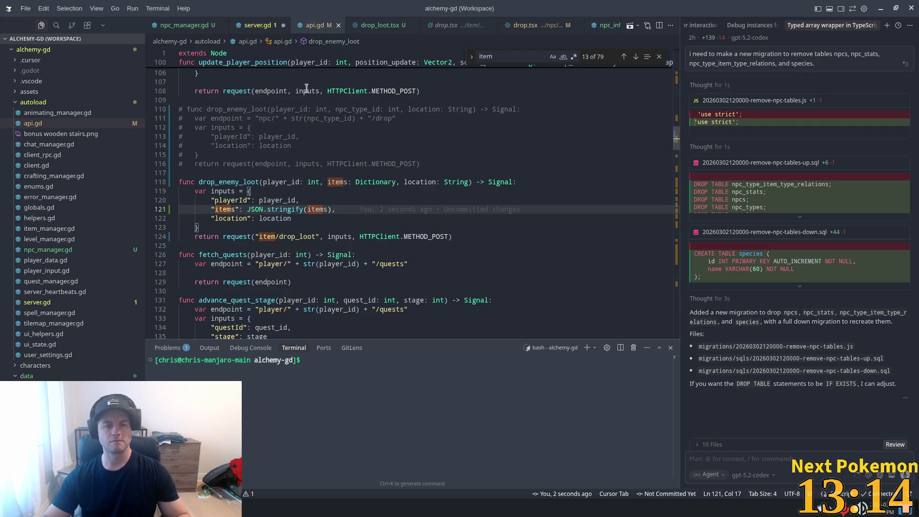
pyautogui.click(257, 25)
pyautogui.click(379, 25)
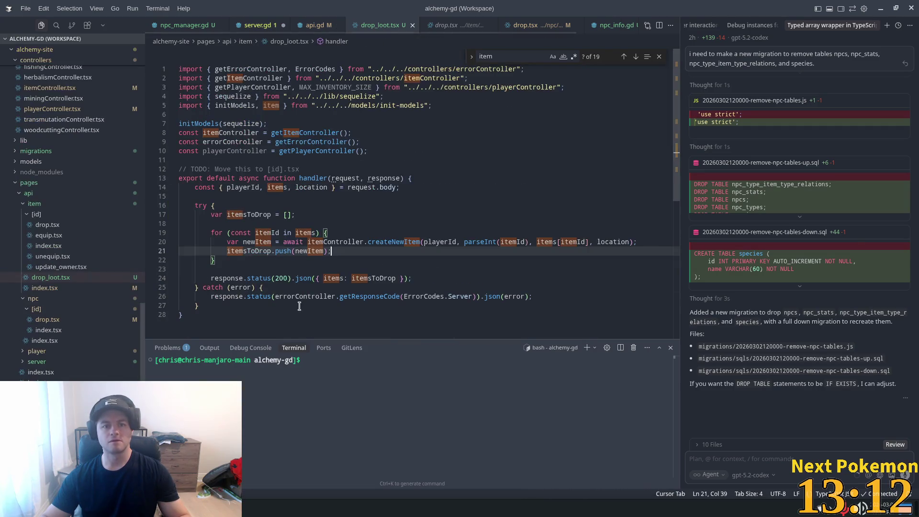
# Step: Add 'var parsedItems = JSON.parse(items);' above try and loop over parsedItems
pyautogui.click(258, 216)
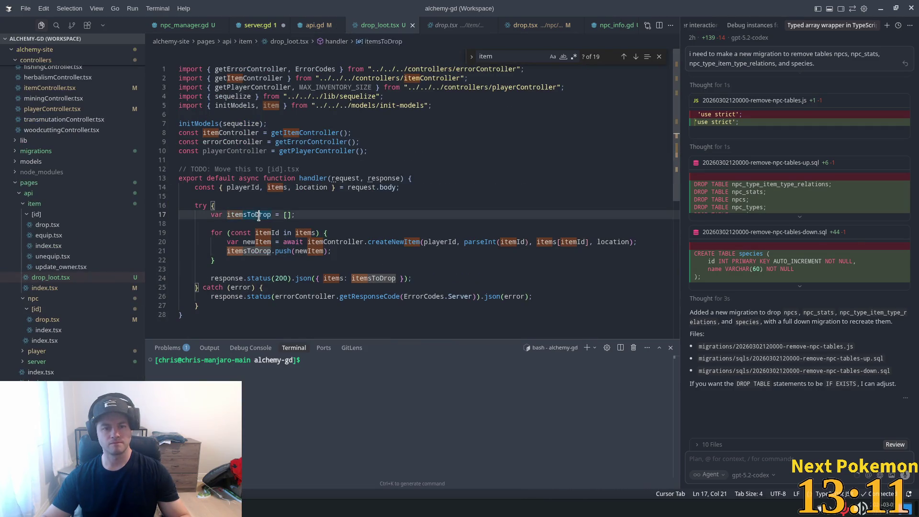
pyautogui.doubleClick(281, 187)
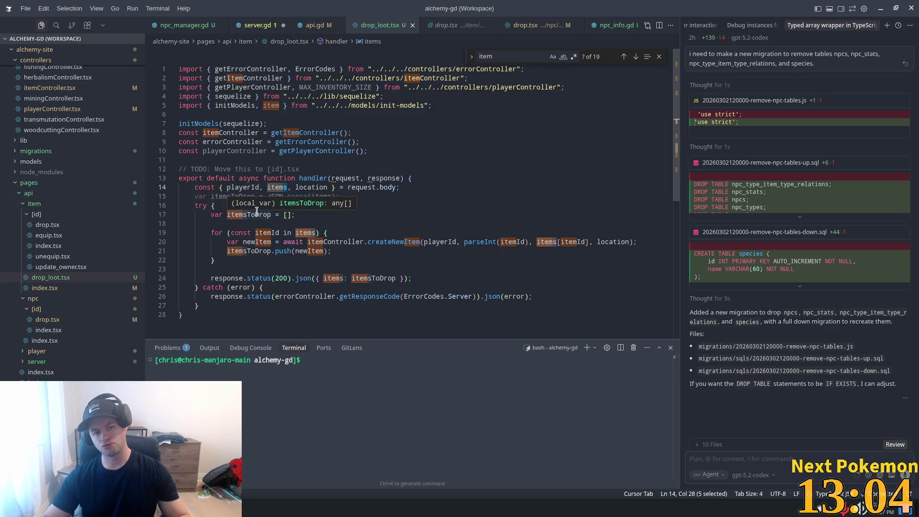
pyautogui.click(220, 196)
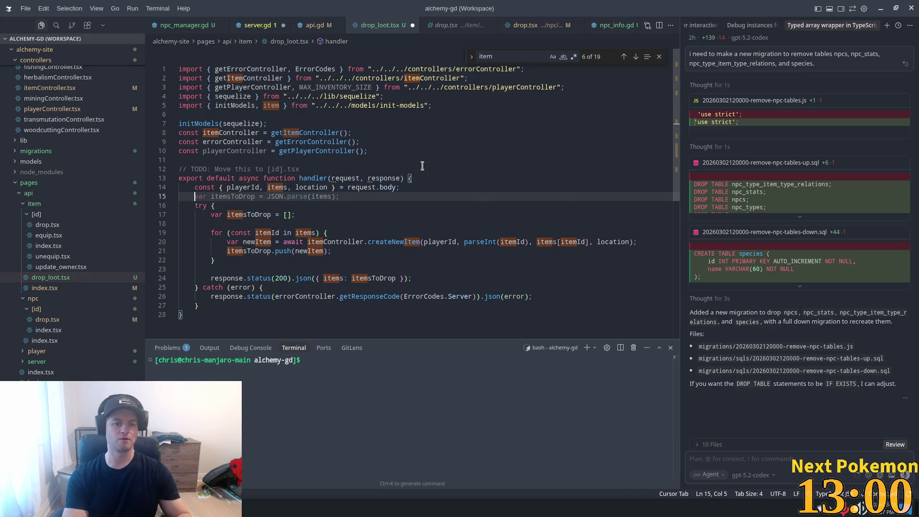
pyautogui.write('var par')
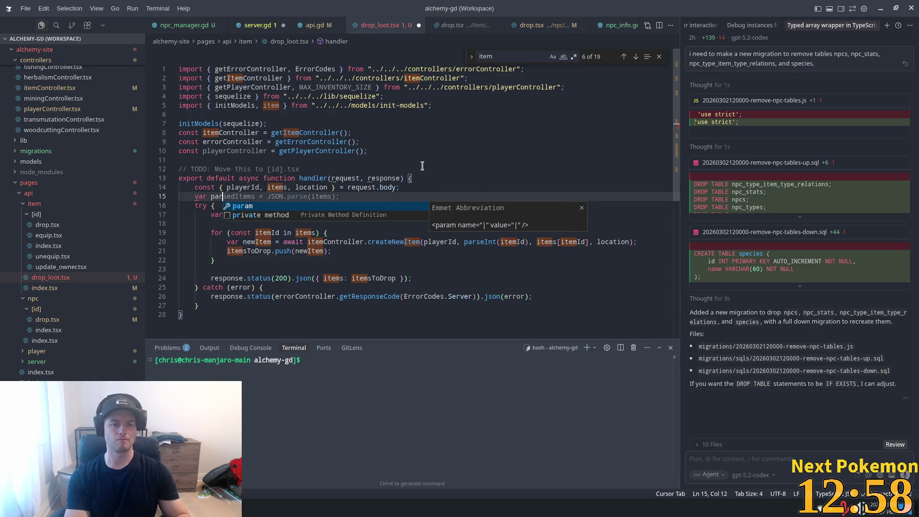
pyautogui.press('Tab')
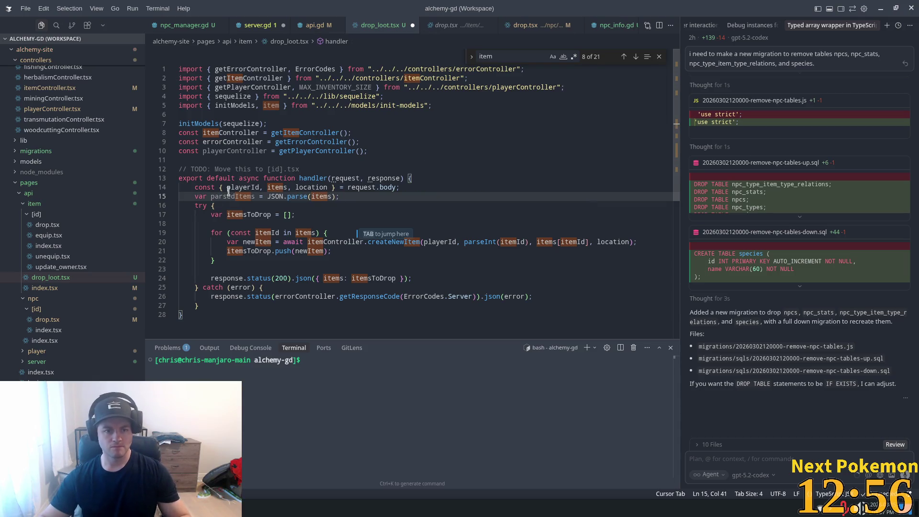
pyautogui.press('Tab')
pyautogui.press('Tab')
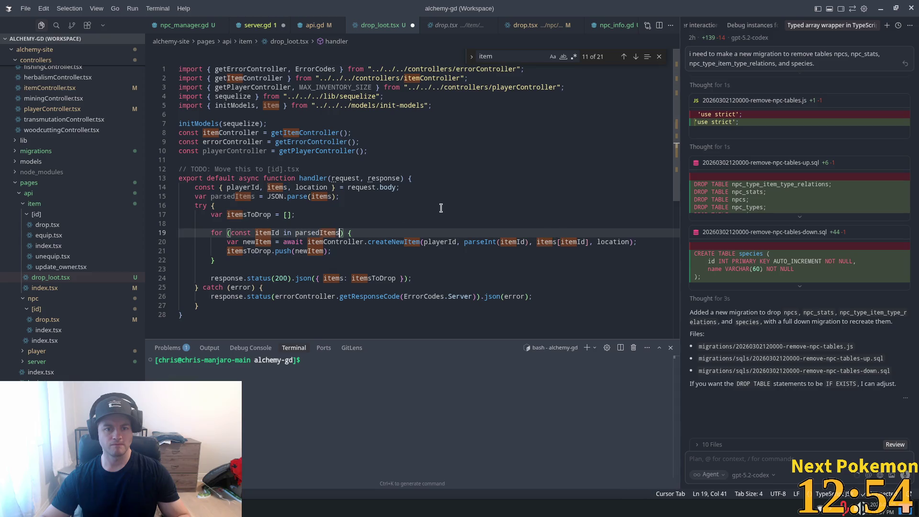
# Step: Insert a line above try for console.log(parsedItems)
pyautogui.moveTo(441, 208); pyautogui.dragTo(422, 214)
pyautogui.click(356, 166)
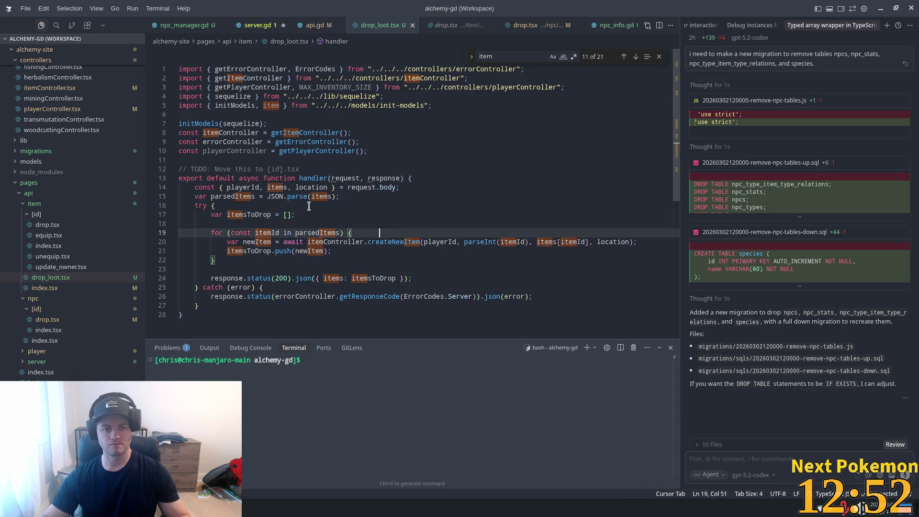
pyautogui.click(354, 193)
pyautogui.press('Return')
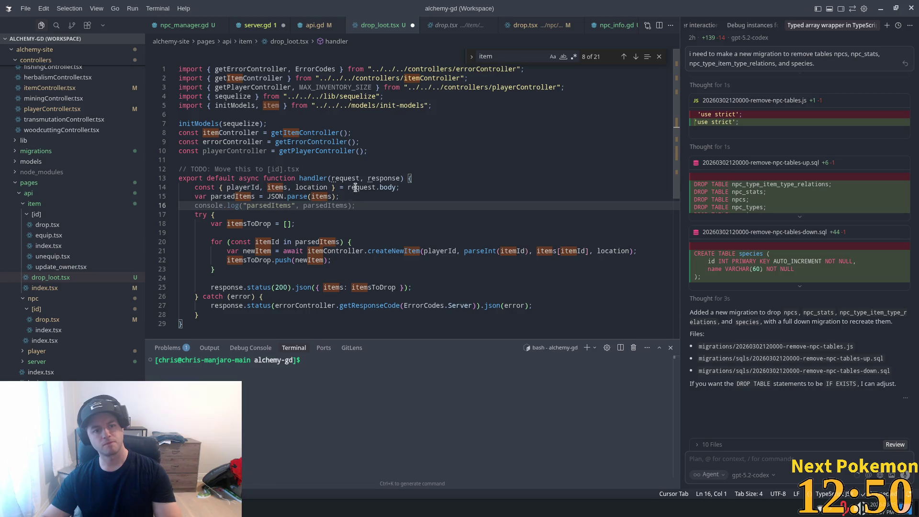
pyautogui.click(386, 172)
pyautogui.click(332, 197)
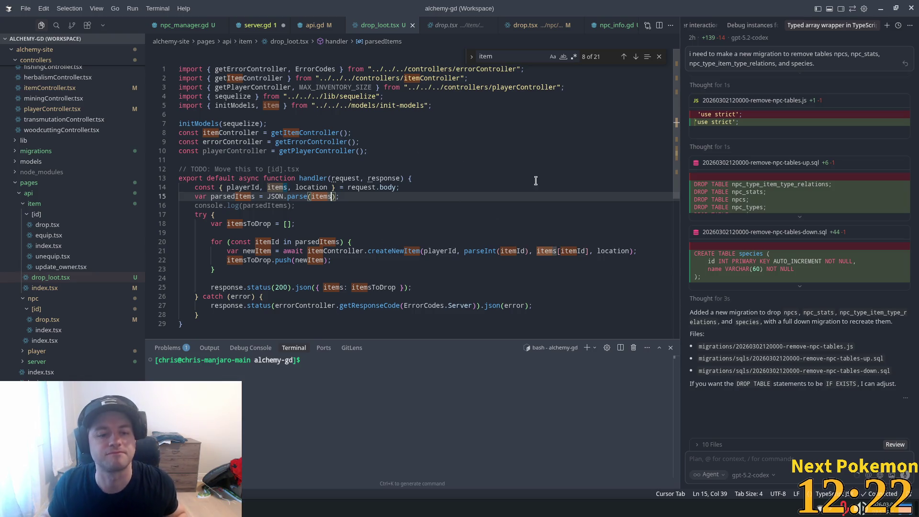
pyautogui.scroll(-1, 306, 111)
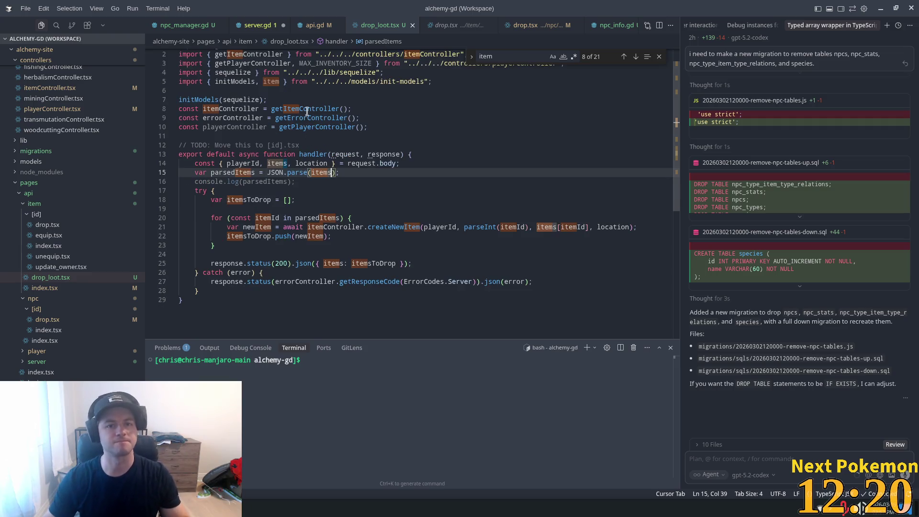
# Step: In server.gd, look over the drops roll line and check drop_enemy_loot's parameters in api.gd
pyautogui.click(257, 25)
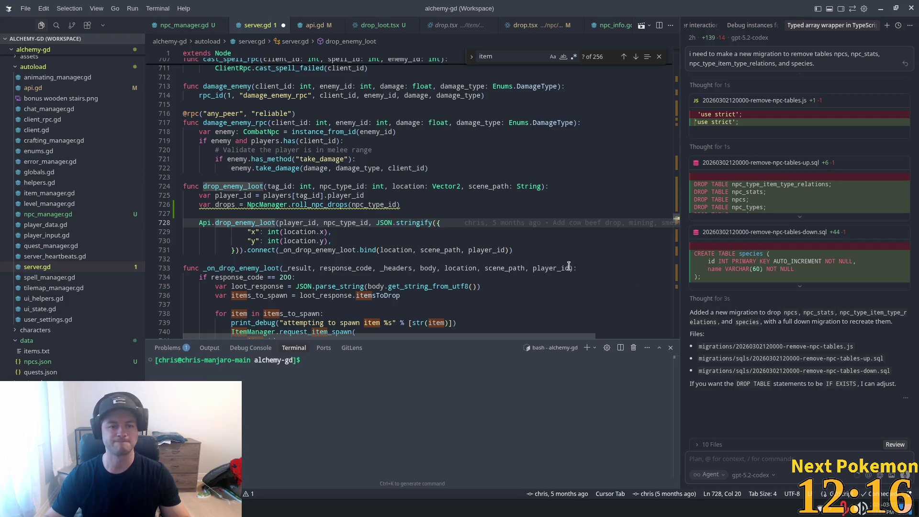
pyautogui.click(280, 204)
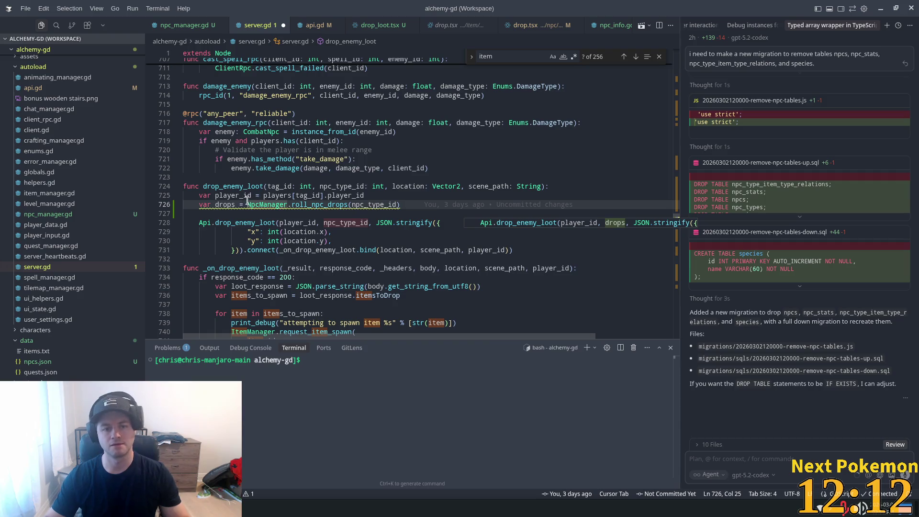
pyautogui.doubleClick(225, 204)
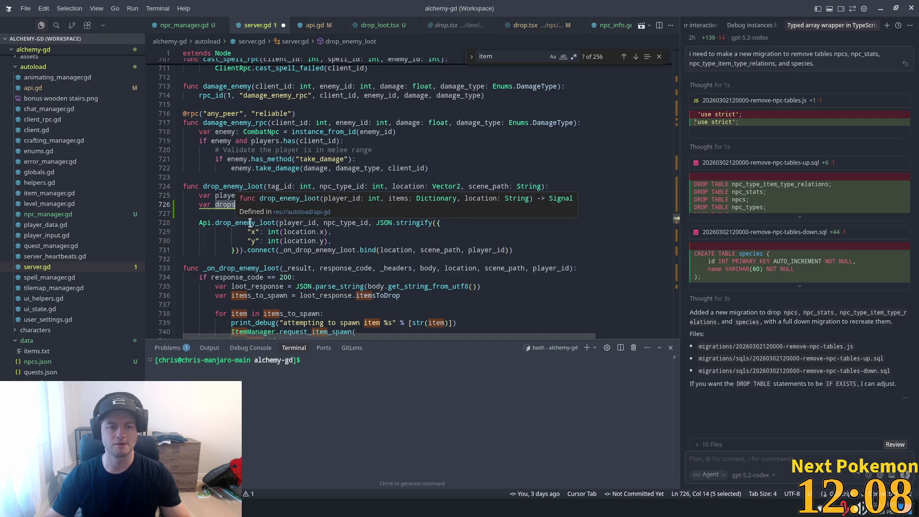
pyautogui.click(388, 234)
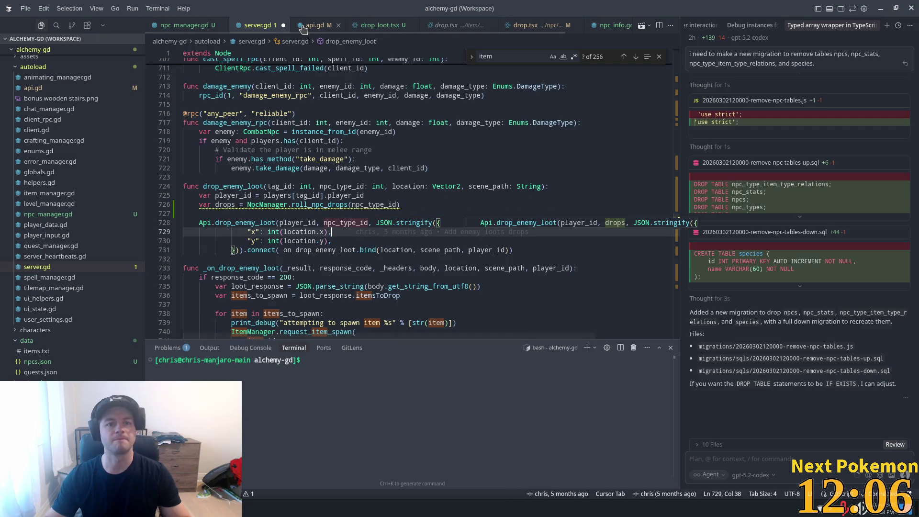
pyautogui.click(309, 25)
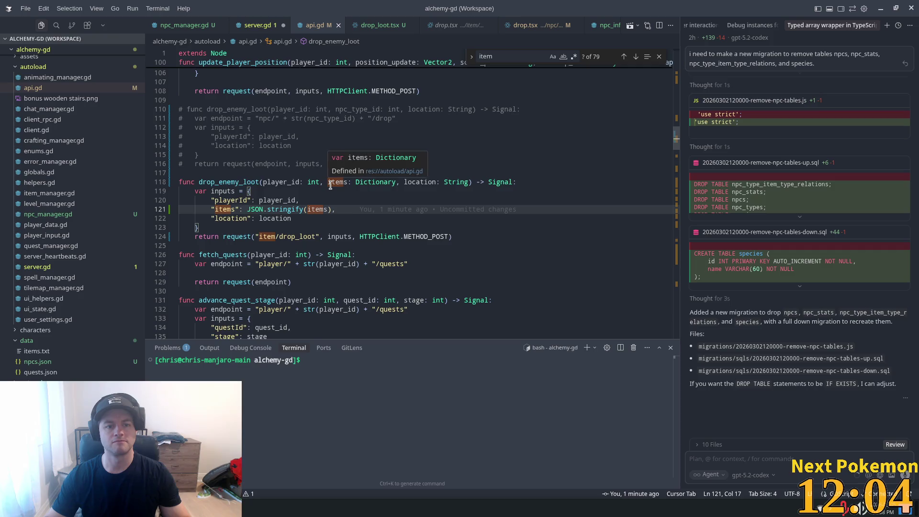
pyautogui.moveTo(383, 182)
pyautogui.hotkey('ctrl', 'Tab')
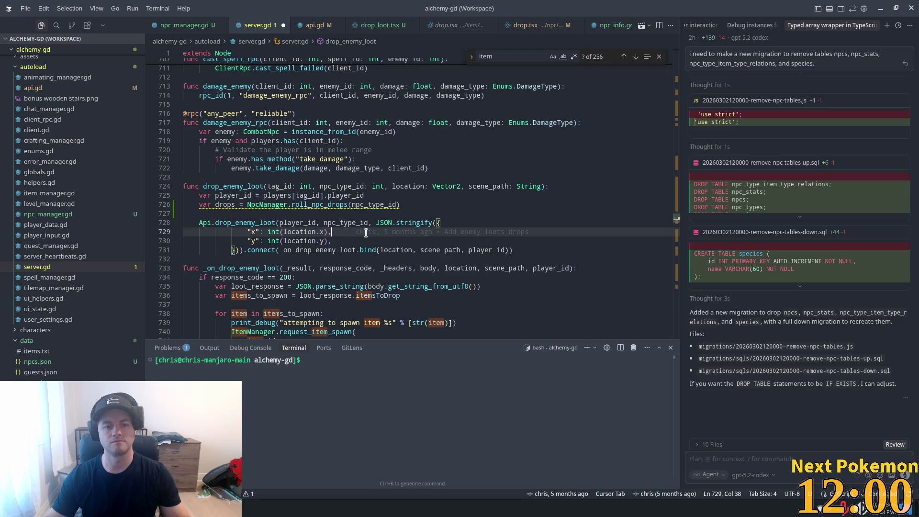
# Step: Replace the npc_type_id argument in the Api.drop_enemy_loot call with drops
pyautogui.doubleClick(357, 220)
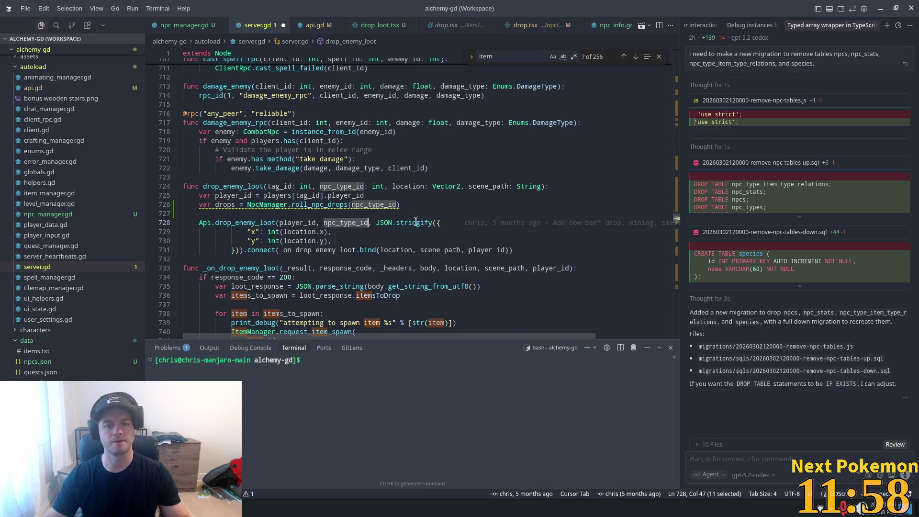
pyautogui.write('drops')
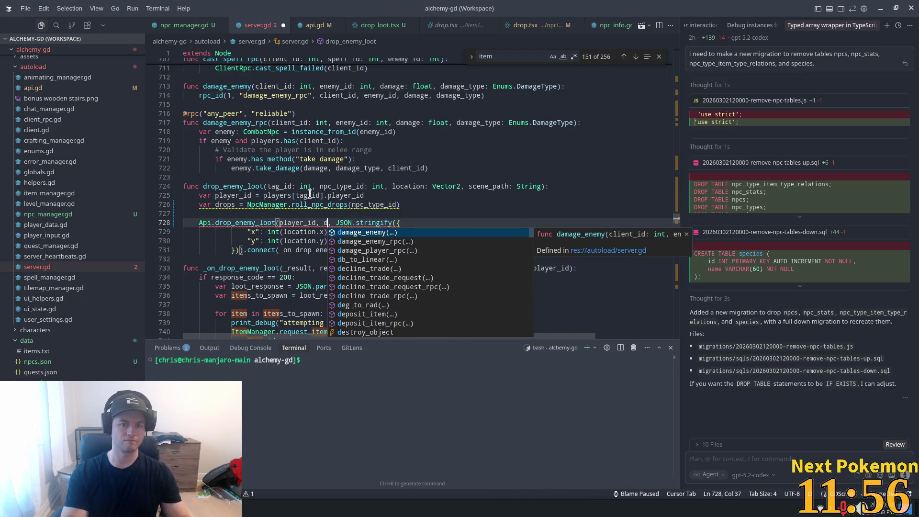
pyautogui.press('Escape')
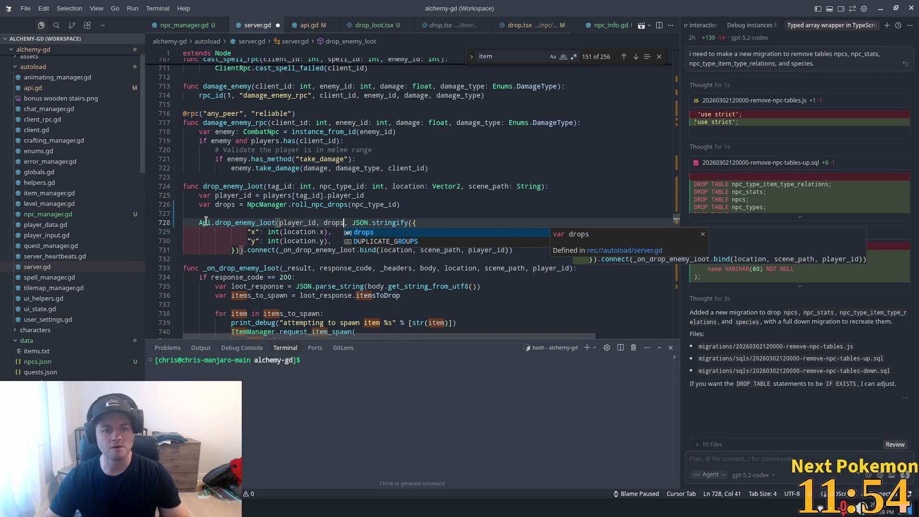
# Step: Outdent the stringify lines through line 731 and accept the suggested location argument change
pyautogui.click(263, 250)
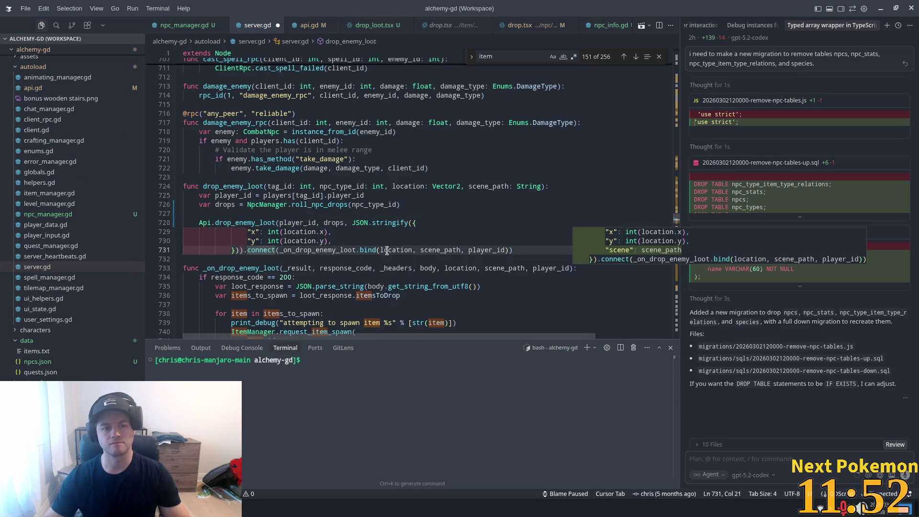
pyautogui.moveTo(512, 250); pyautogui.dragTo(281, 231)
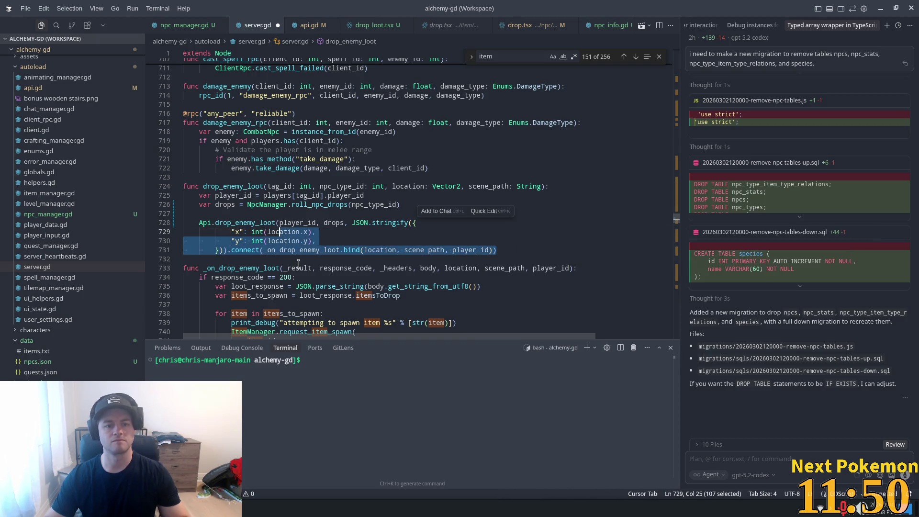
pyautogui.hotkey('shift', 'Tab')
pyautogui.press('Up')
pyautogui.press('Up')
pyautogui.press('Up')
pyautogui.scroll(-2, 331, 239)
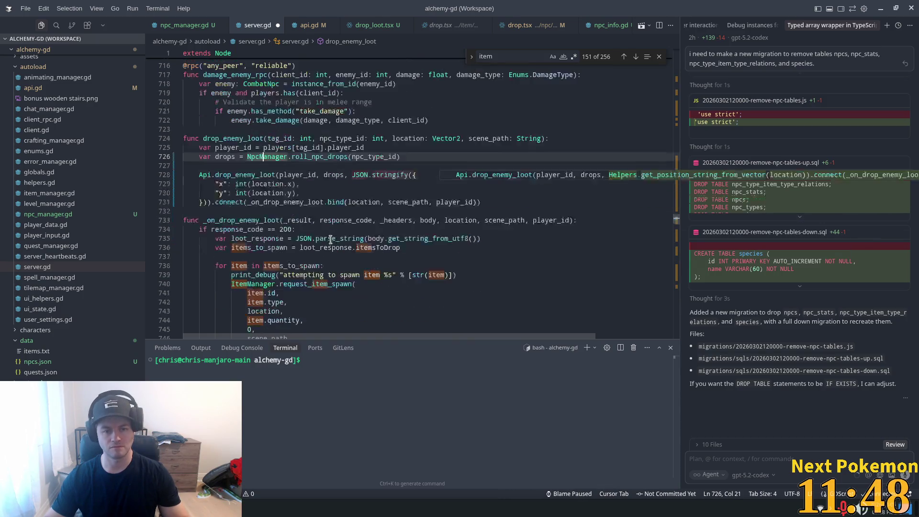
pyautogui.click(280, 202)
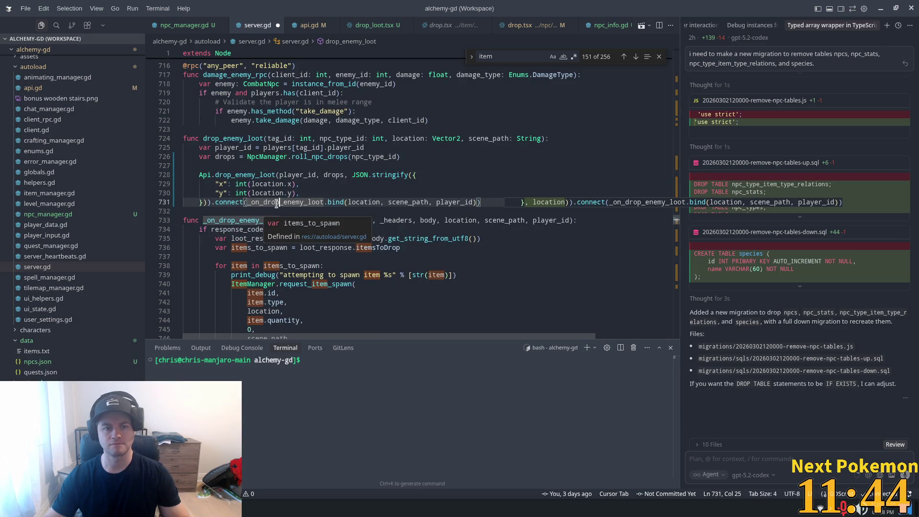
pyautogui.click(460, 202)
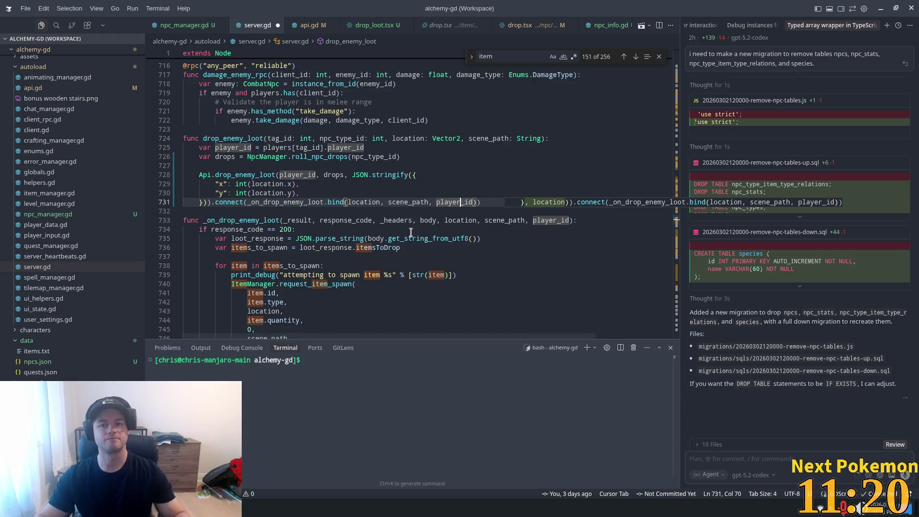
pyautogui.press('Tab')
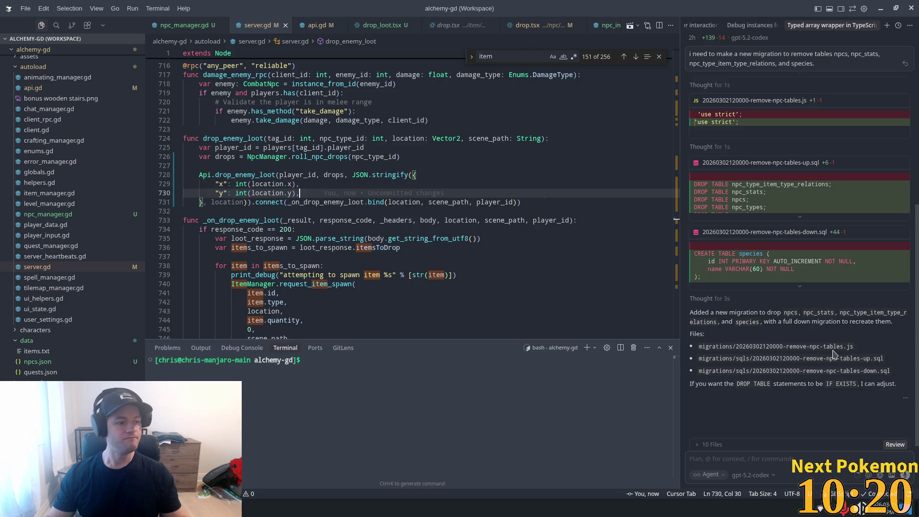
# Step: Review the saved Api.drop_enemy_loot call, checking the player_id argument on line 728
pyautogui.hotkey('ctrl', 'alt', "'")
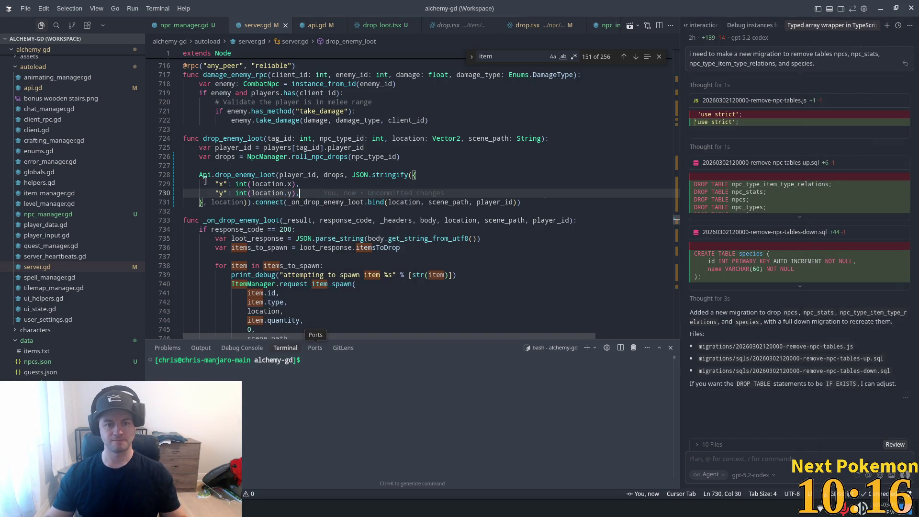
pyautogui.scroll(-4, 254, 214)
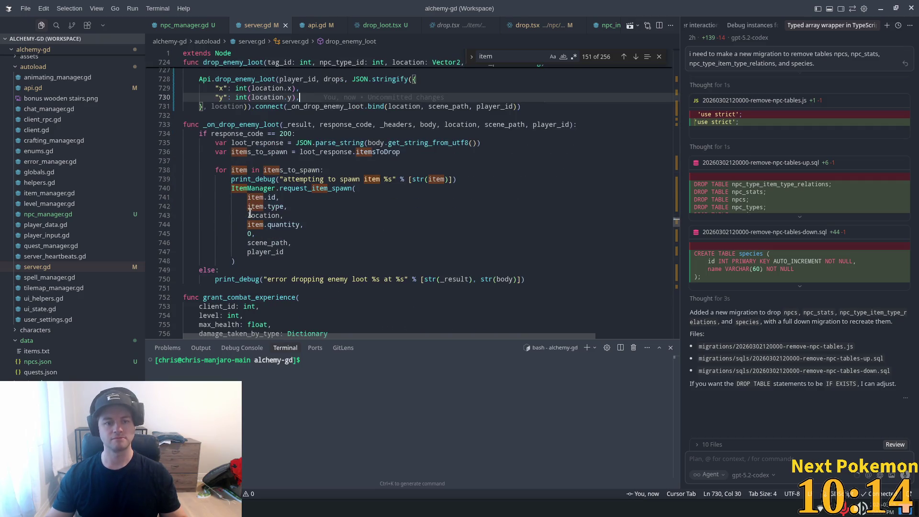
pyautogui.scroll(3, 344, 244)
pyautogui.click(324, 205)
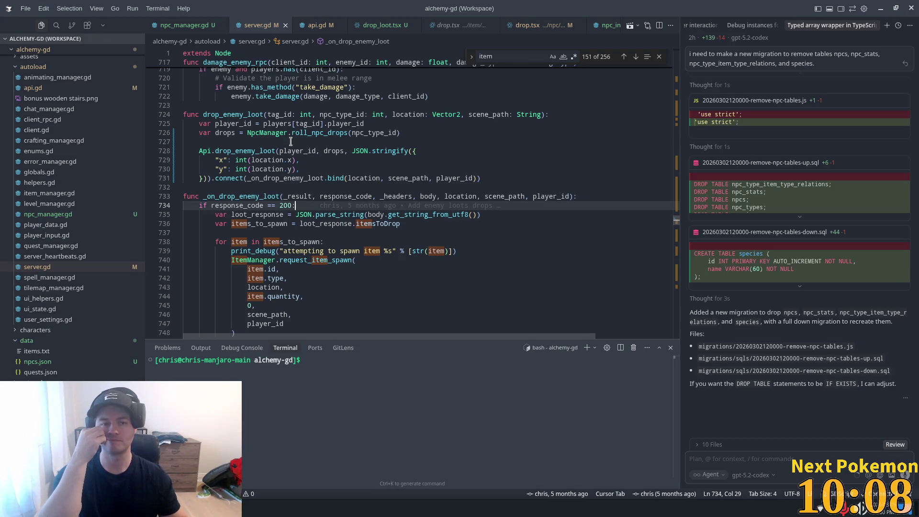
pyautogui.click(306, 151)
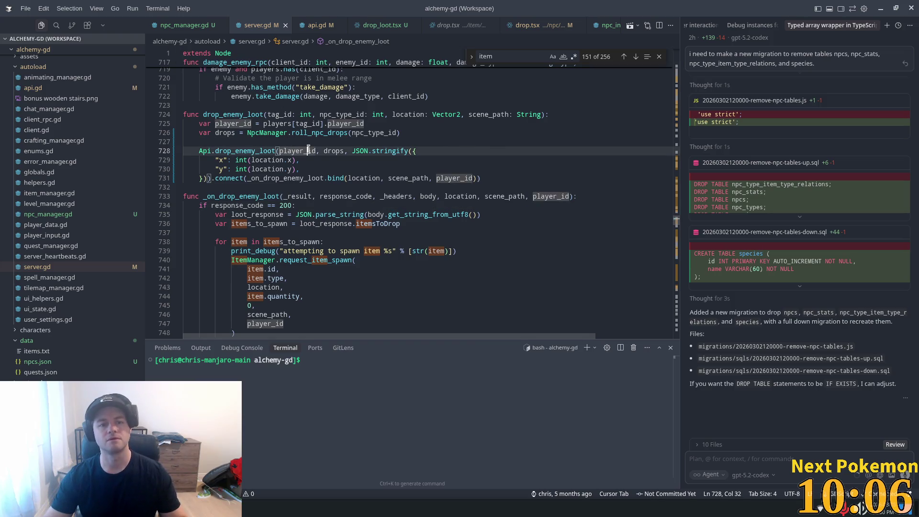
pyautogui.press('Right')
pyautogui.press('Right')
pyautogui.press('Right')
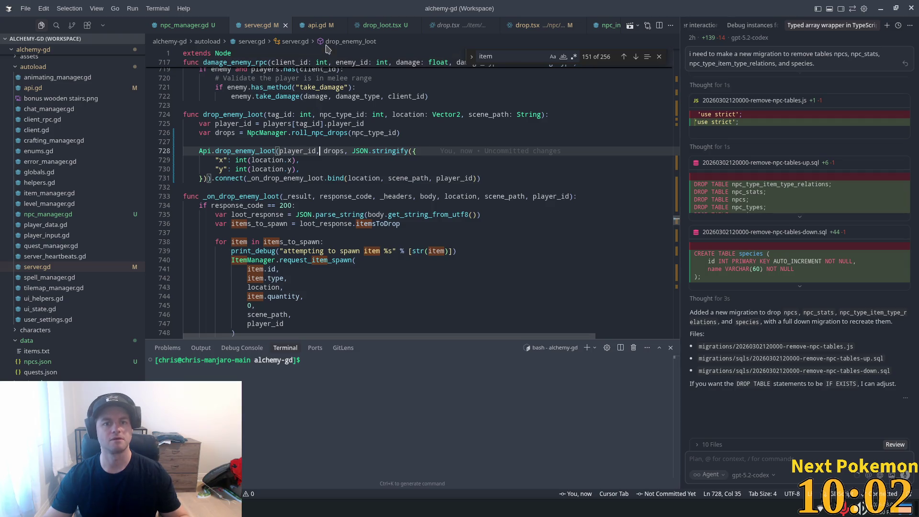
pyautogui.click(381, 25)
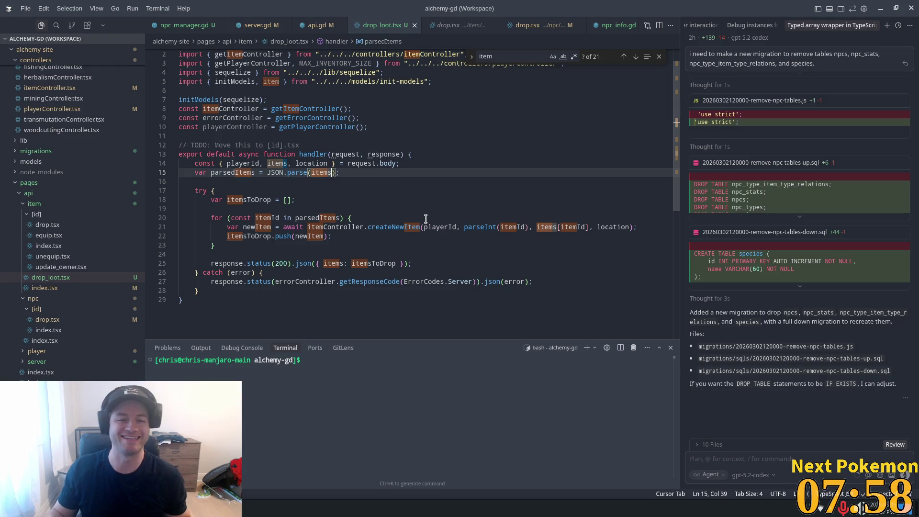
# Step: Scroll up in drop_loot.tsx to review how request.body items are parsed with JSON.parse
pyautogui.scroll(2, 425, 219)
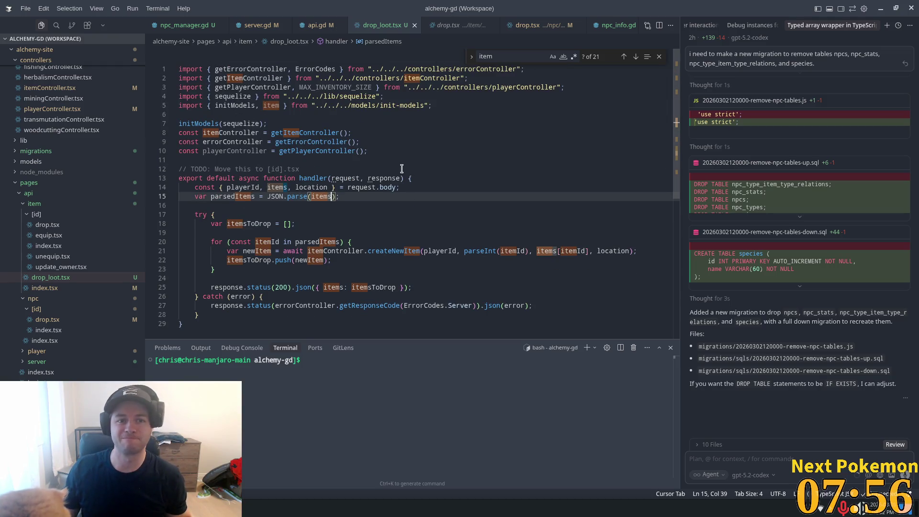
# Step: Restart the Alchemy game from Godot and arrange the two debug windows side by side
pyautogui.hotkey('alt', 'Tab')
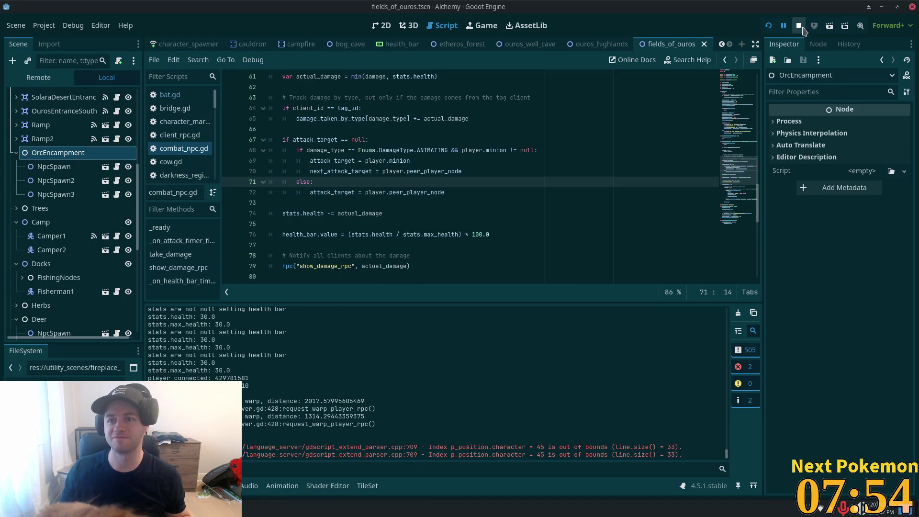
pyautogui.click(768, 25)
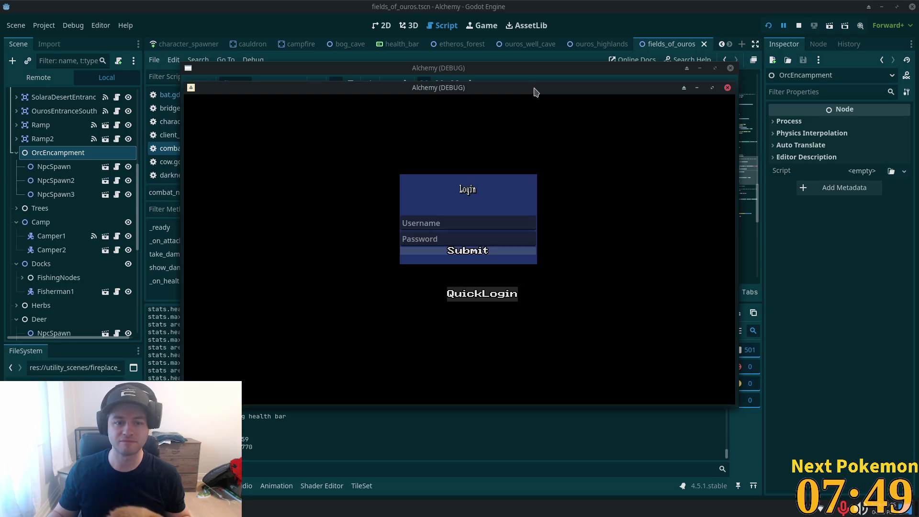
pyautogui.moveTo(534, 91)
pyautogui.mouseDown()
pyautogui.moveTo(632, 119)
pyautogui.moveTo(689, 150)
pyautogui.mouseUp()
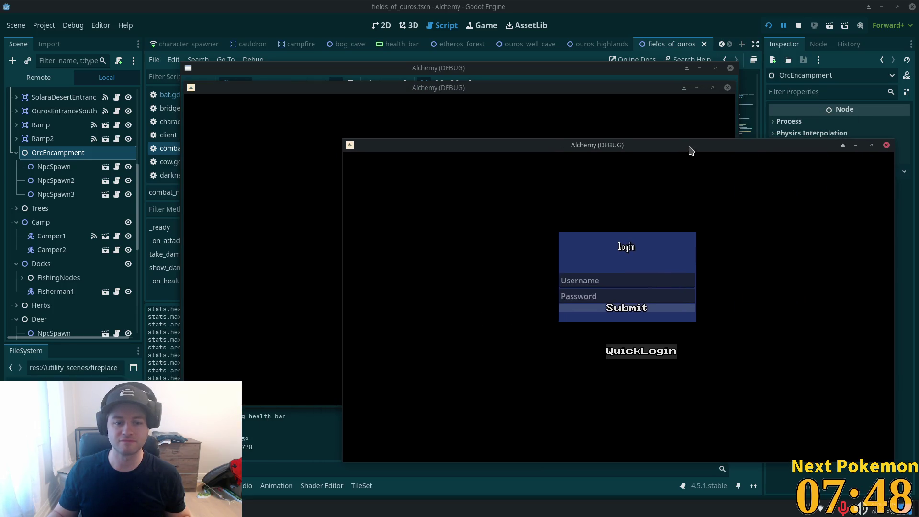
pyautogui.moveTo(450, 91); pyautogui.dragTo(317, 65)
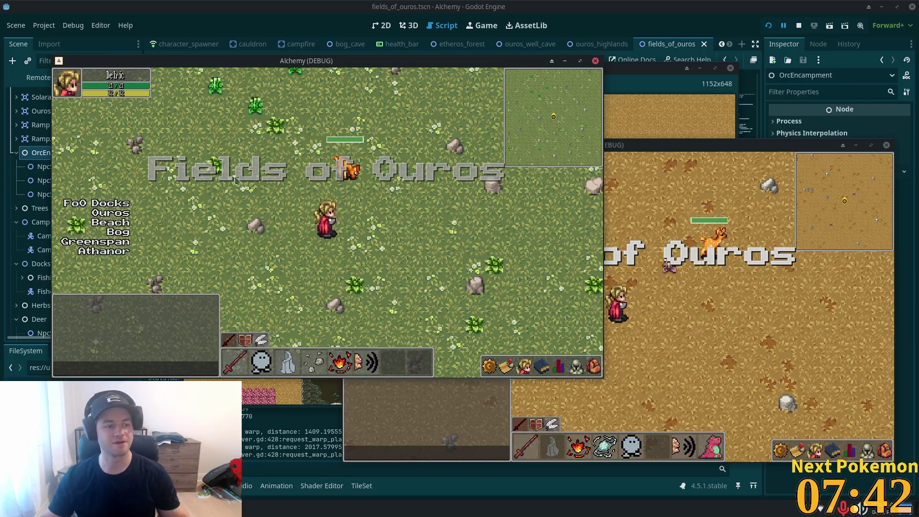
# Step: Walk the player over to the Deer and attack it
pyautogui.press('s')
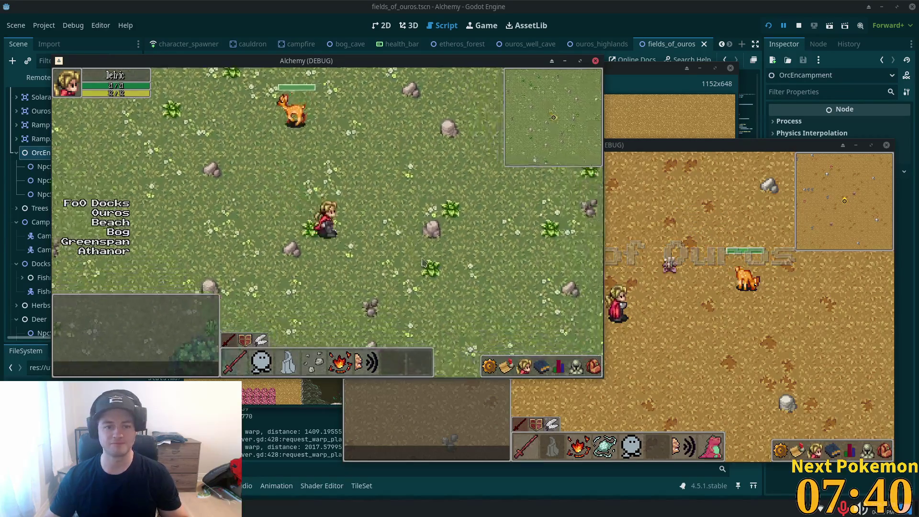
pyautogui.press('w')
pyautogui.press('a')
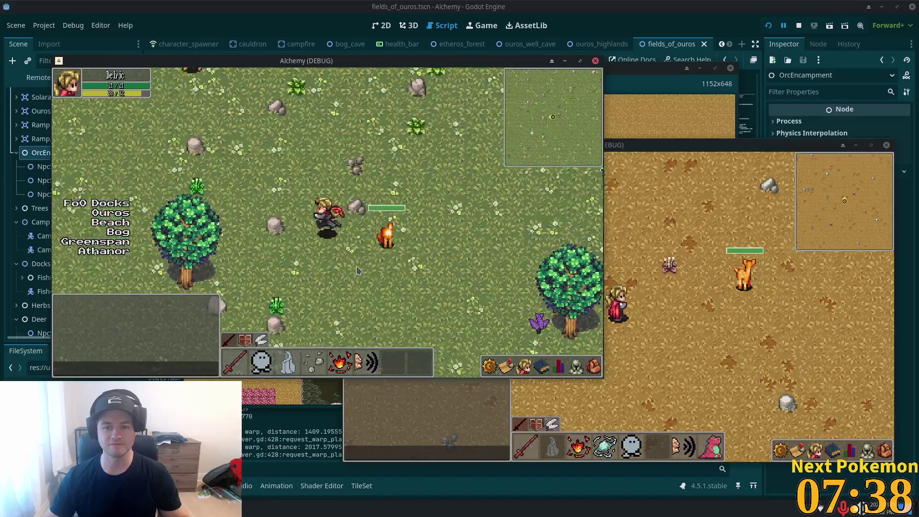
pyautogui.click(329, 225)
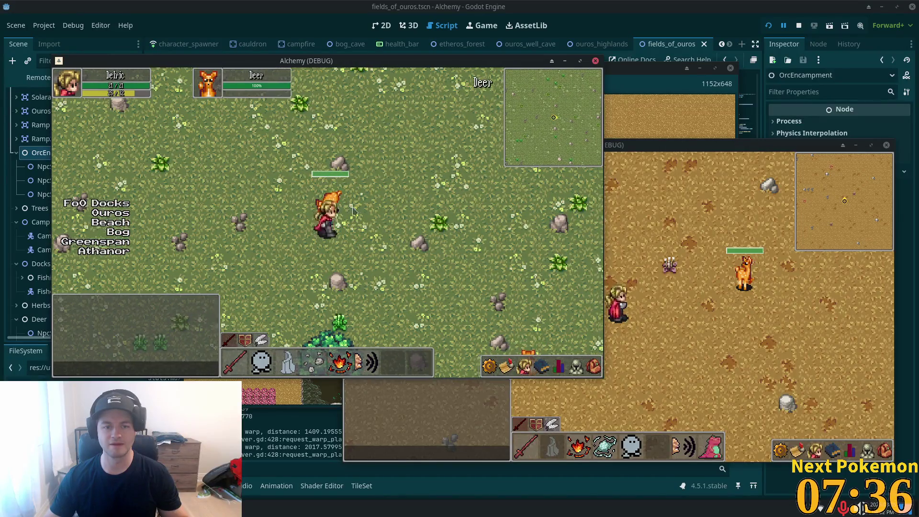
pyautogui.click(329, 232)
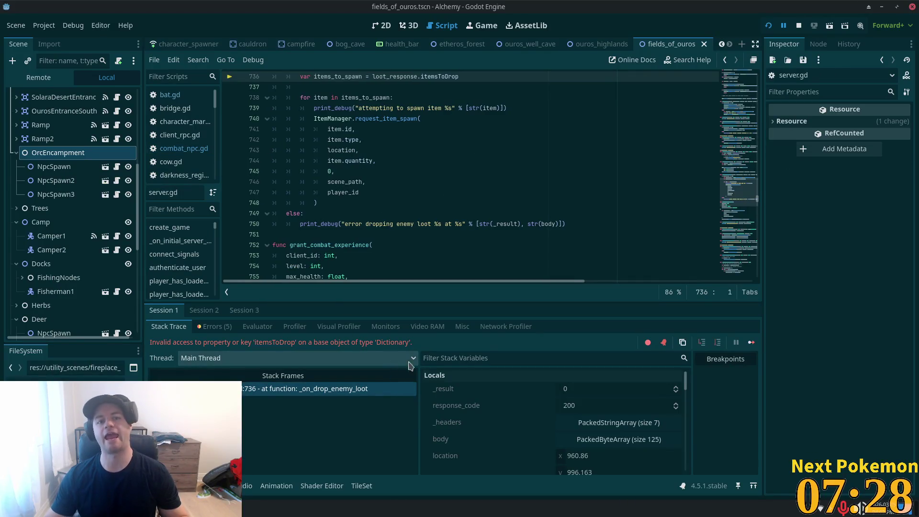
# Step: Continue execution past the itemsToDrop error at server.gd line 736
pyautogui.scroll(4, 368, 192)
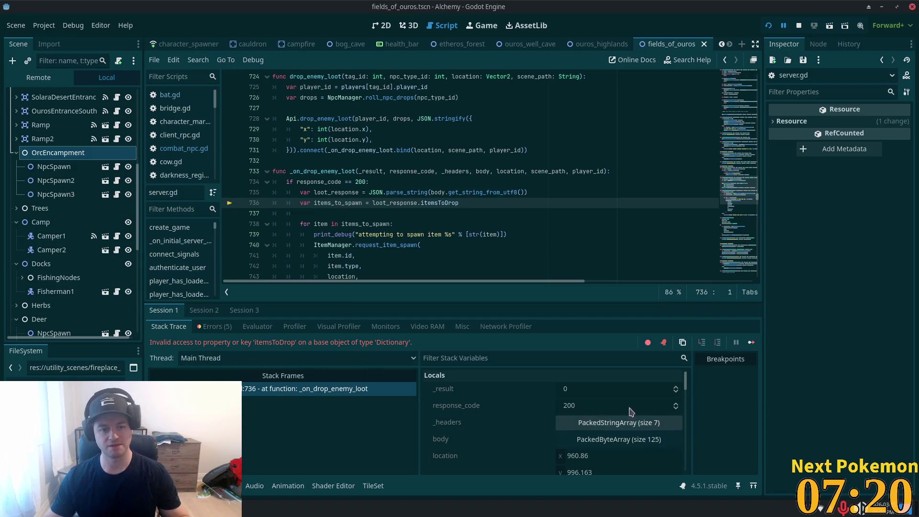
pyautogui.click(784, 26)
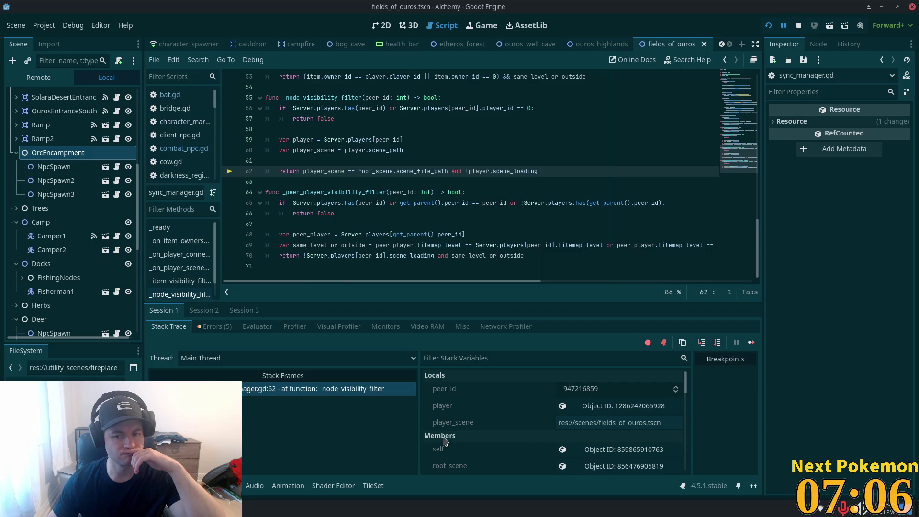
pyautogui.click(210, 328)
pyautogui.scroll(-5, 454, 422)
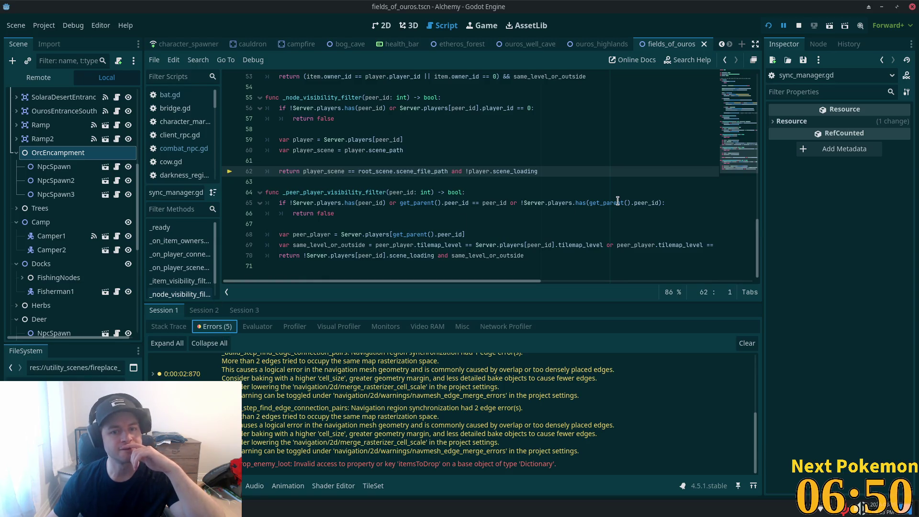
pyautogui.click(173, 327)
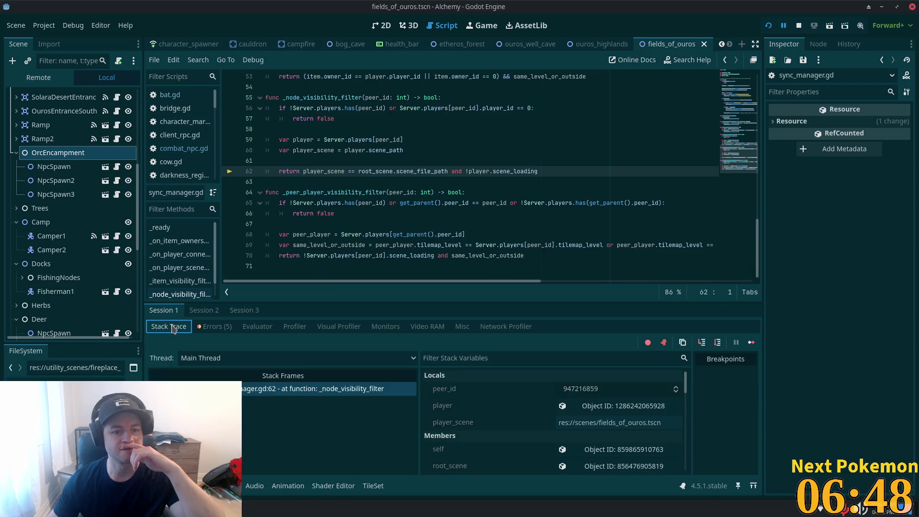
pyautogui.click(242, 390)
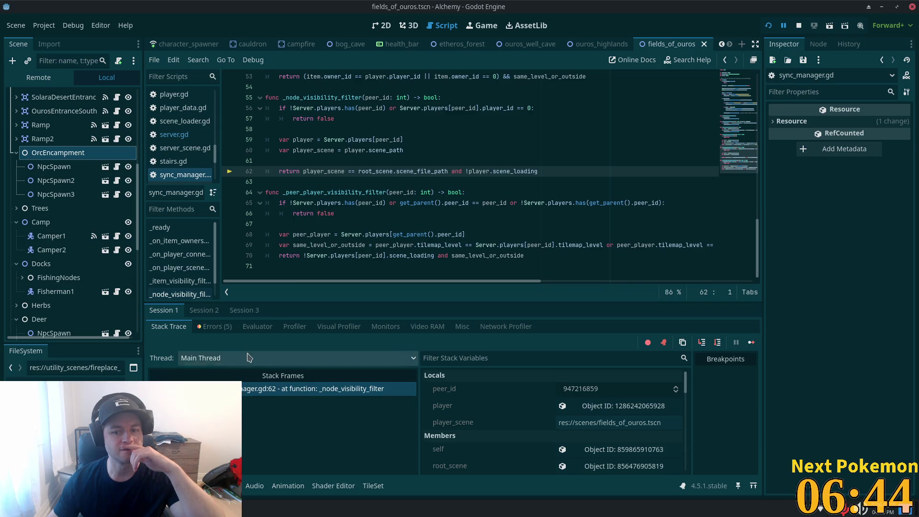
pyautogui.click(203, 310)
pyautogui.scroll(-2, 312, 403)
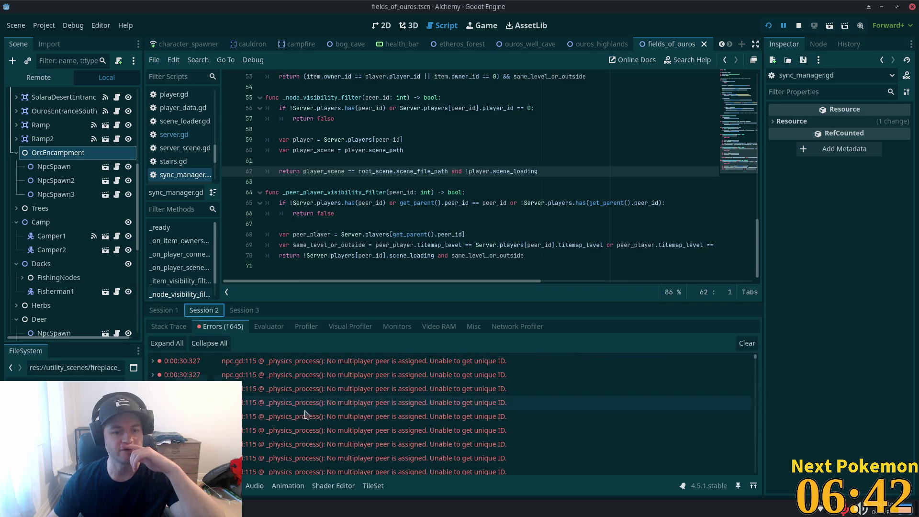
pyautogui.click(241, 311)
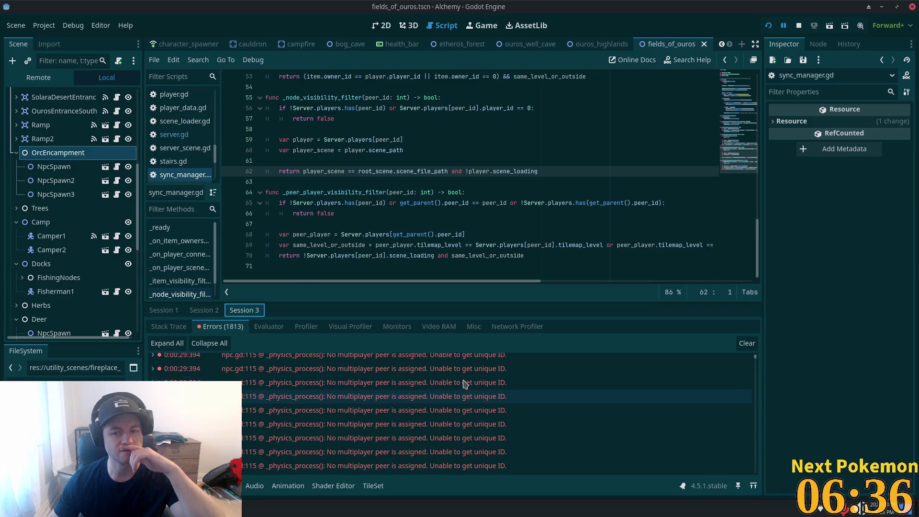
pyautogui.scroll(2, 378, 371)
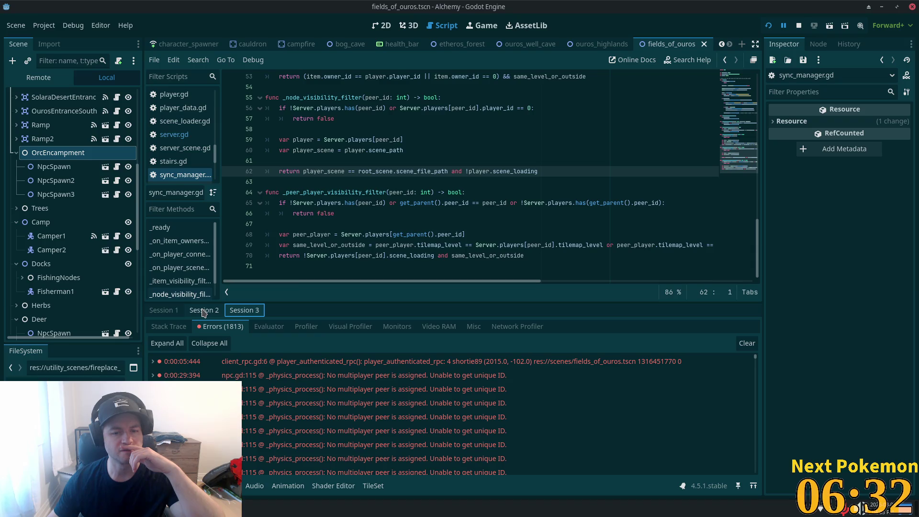
pyautogui.click(203, 311)
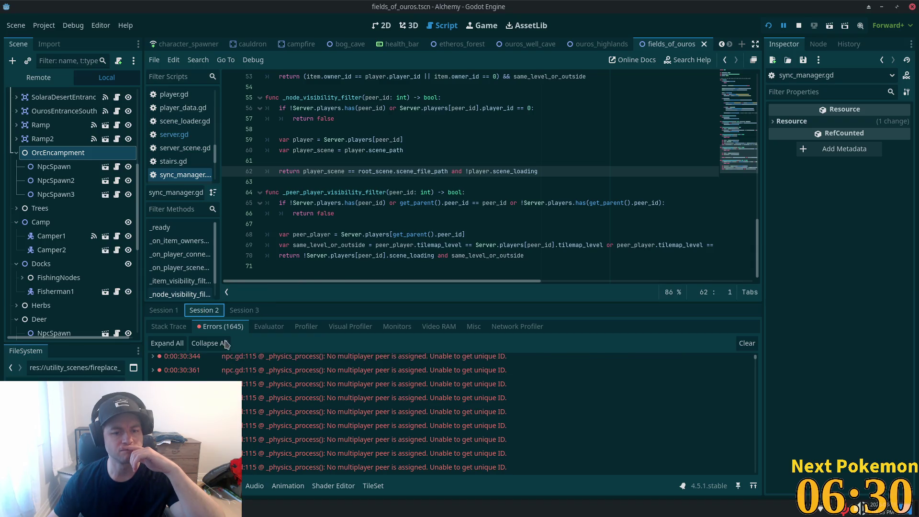
pyautogui.click(164, 328)
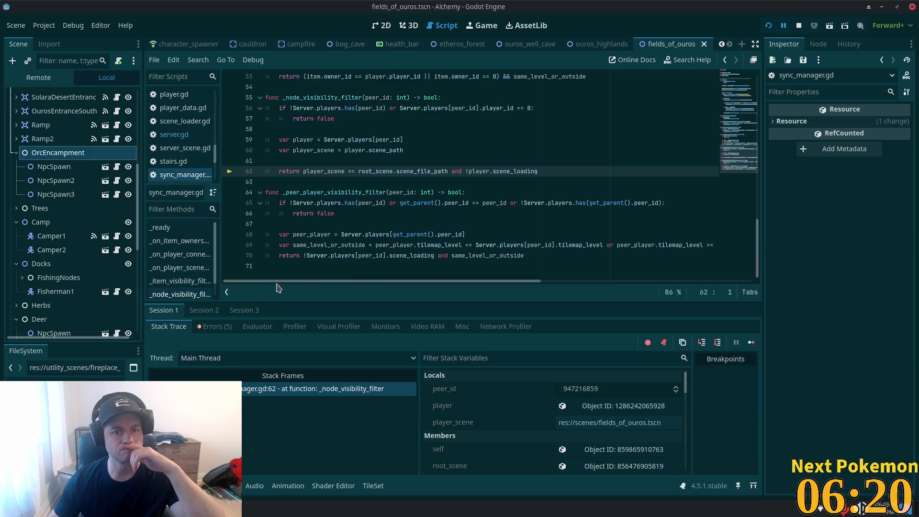
# Step: Restart the game, walk the character up and left to a deer, and attack it until it dies
pyautogui.click(768, 27)
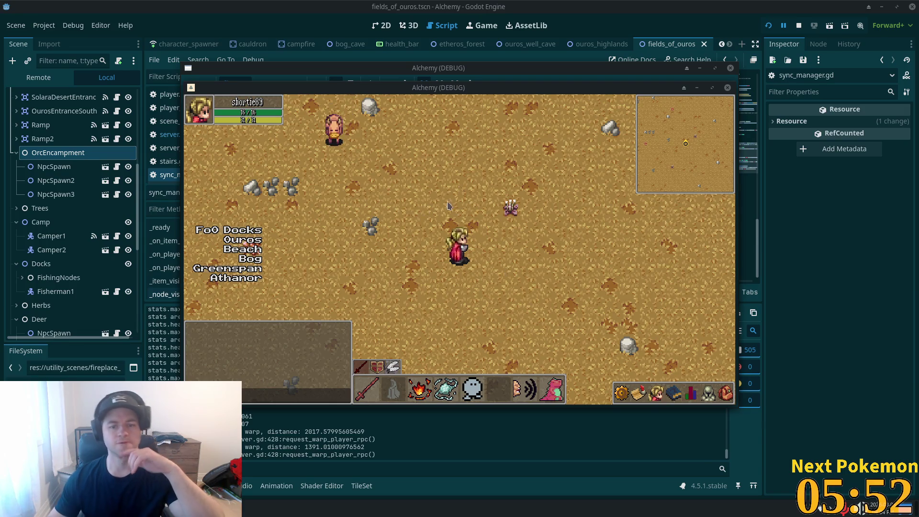
pyautogui.hotkey('w', 'a')
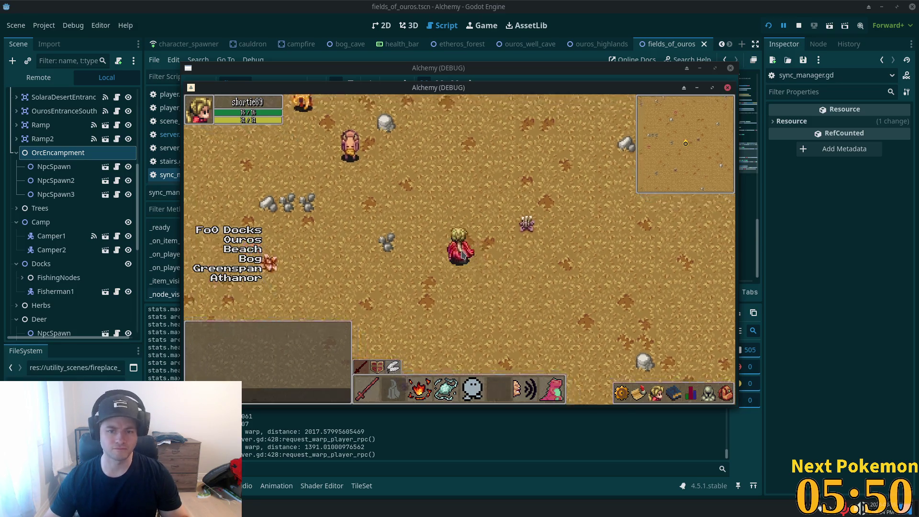
pyautogui.hotkey('w', 'a')
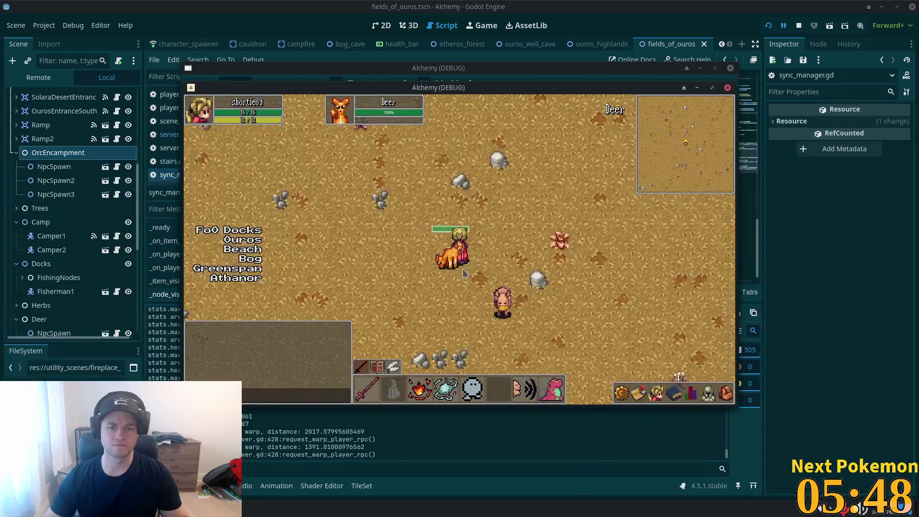
pyautogui.press('a')
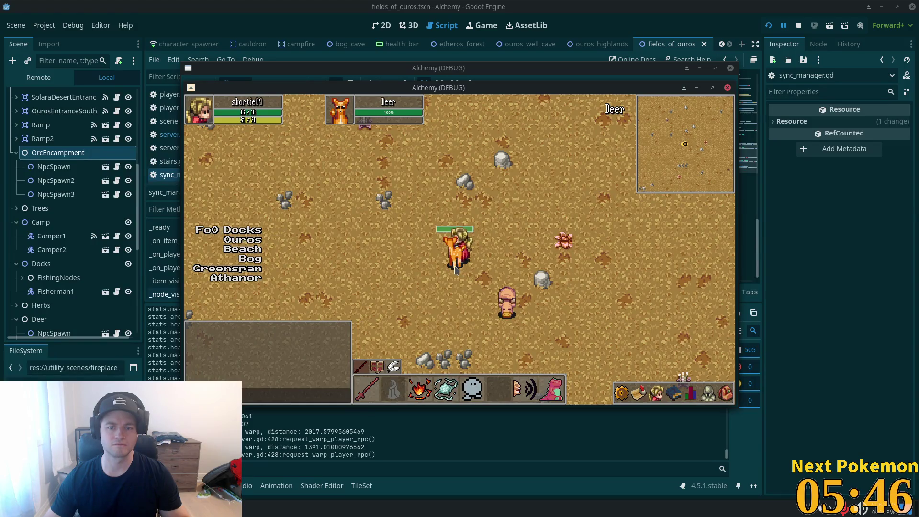
pyautogui.click(455, 270)
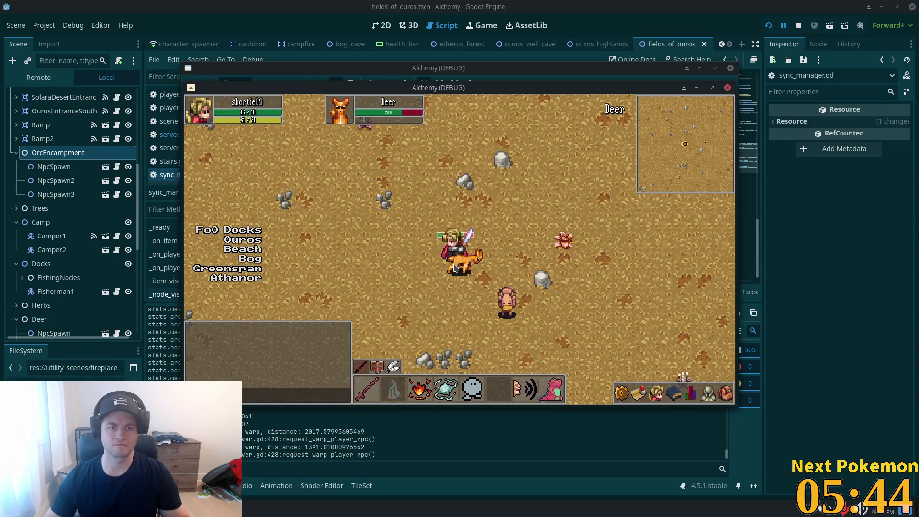
pyautogui.click(454, 270)
pyautogui.click(461, 272)
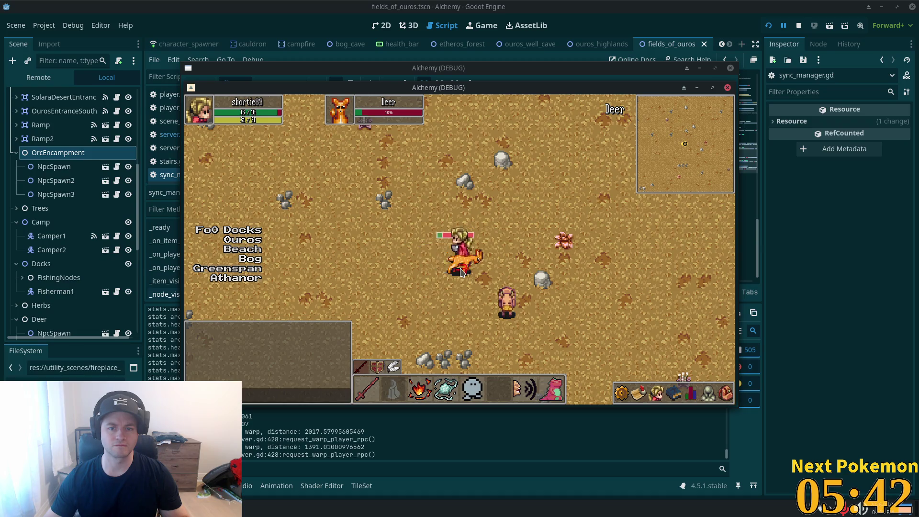
pyautogui.click(461, 272)
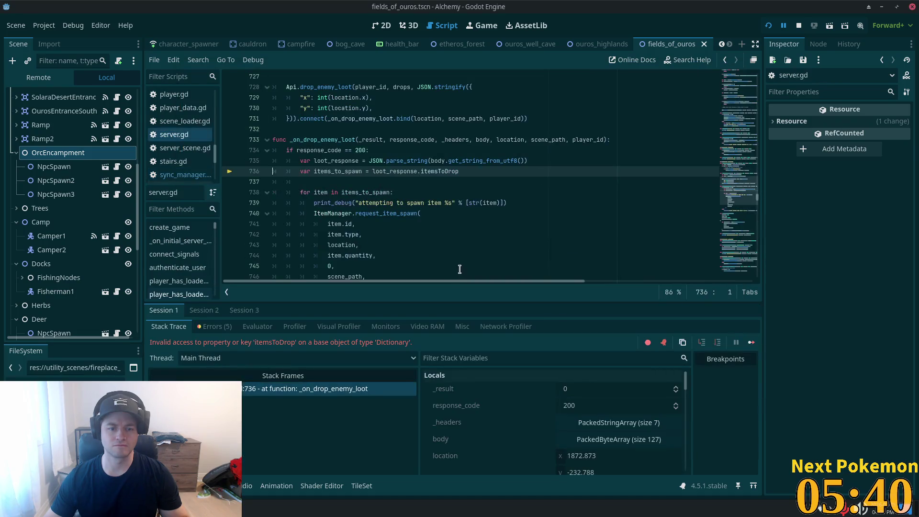
# Step: Expand loot_response, its items array and item dictionary: id 1344, quantity 1, owner 4, type 99
pyautogui.doubleClick(325, 166)
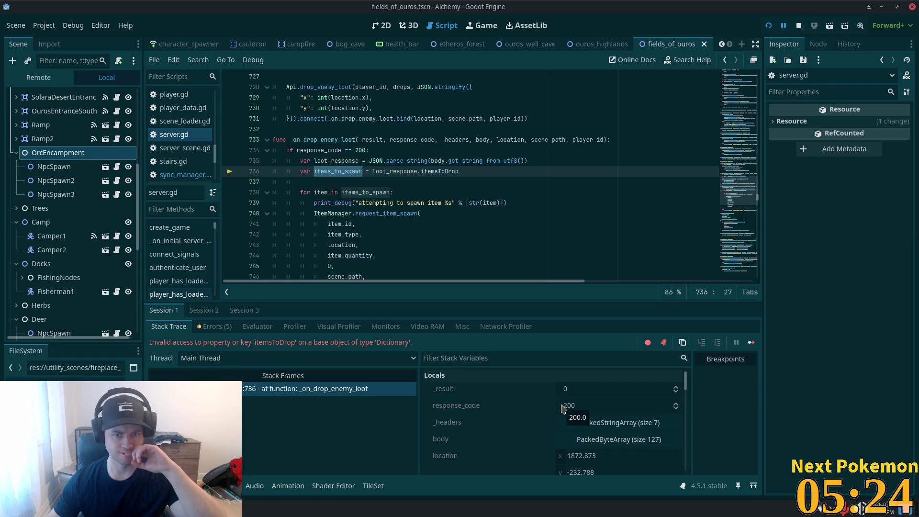
pyautogui.scroll(-2, 564, 408)
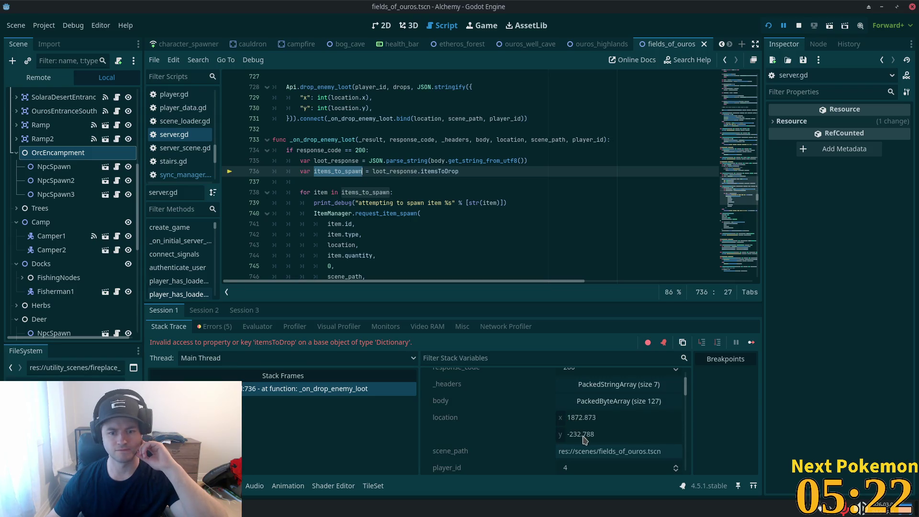
pyautogui.scroll(-2, 584, 431)
pyautogui.click(612, 421)
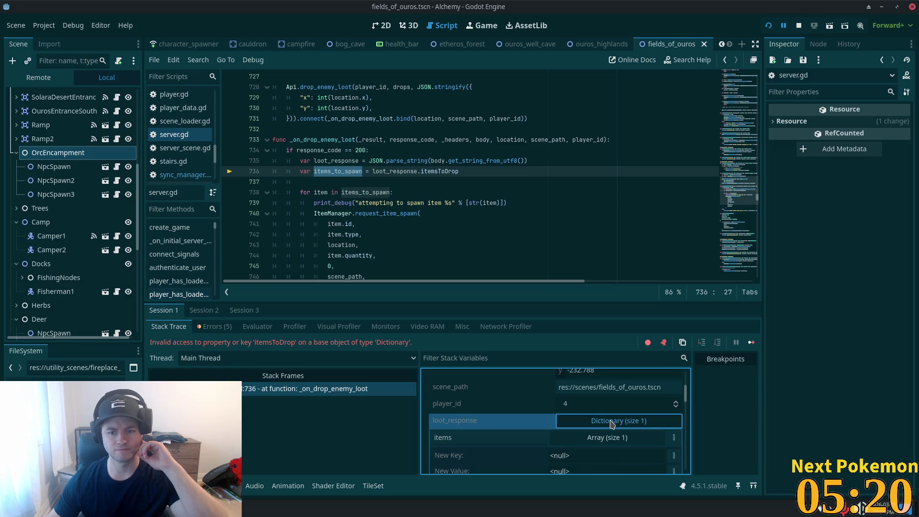
pyautogui.scroll(-3, 598, 429)
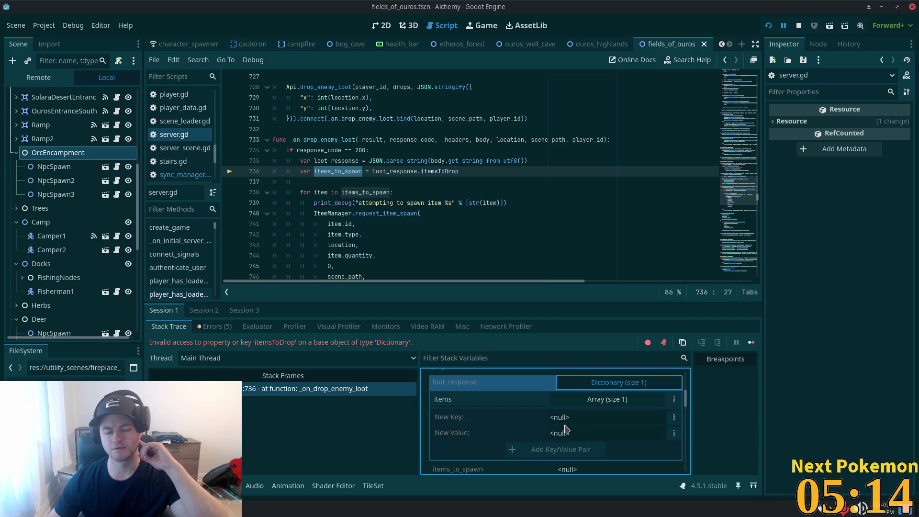
pyautogui.click(604, 399)
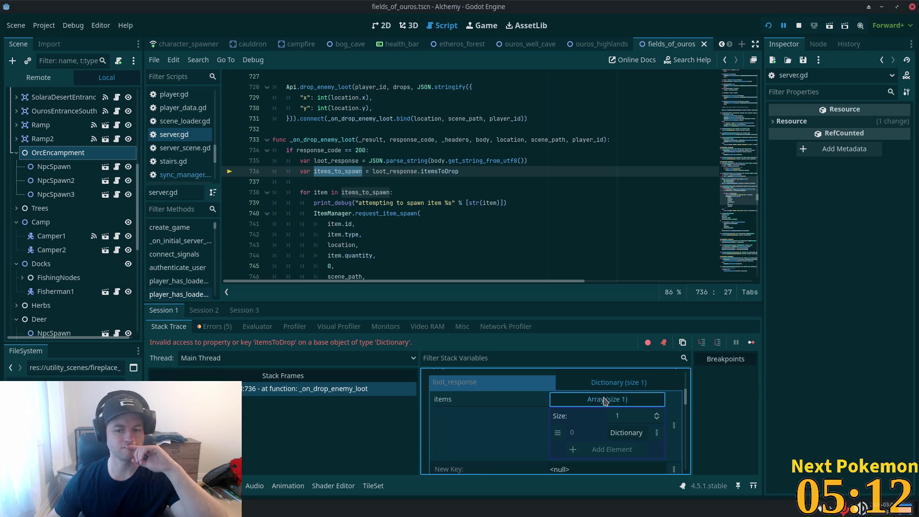
pyautogui.scroll(-1, 630, 433)
pyautogui.click(627, 428)
pyautogui.scroll(-1, 627, 427)
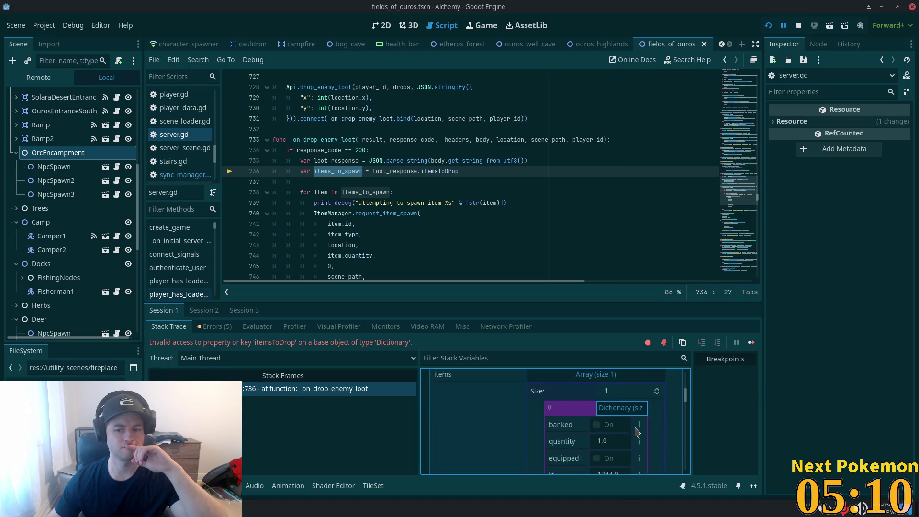
pyautogui.scroll(-1, 637, 432)
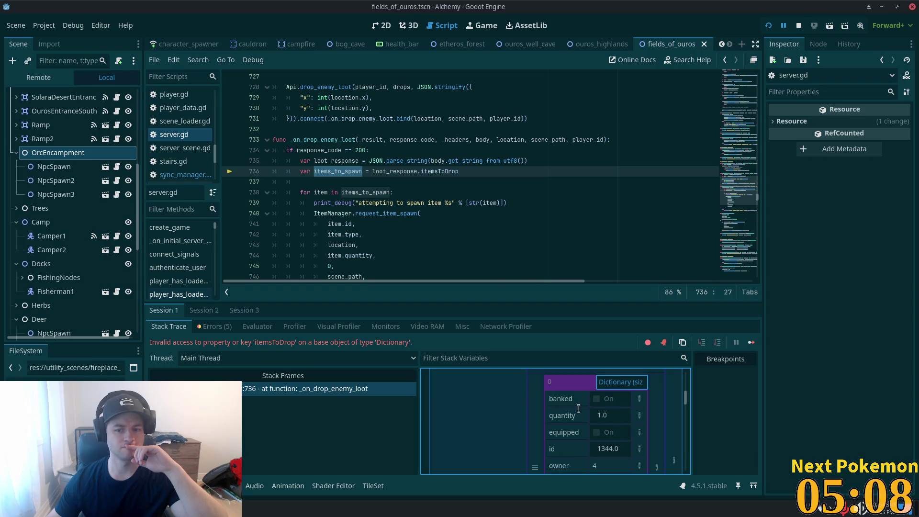
pyautogui.scroll(-1, 602, 424)
pyautogui.scroll(-2, 607, 429)
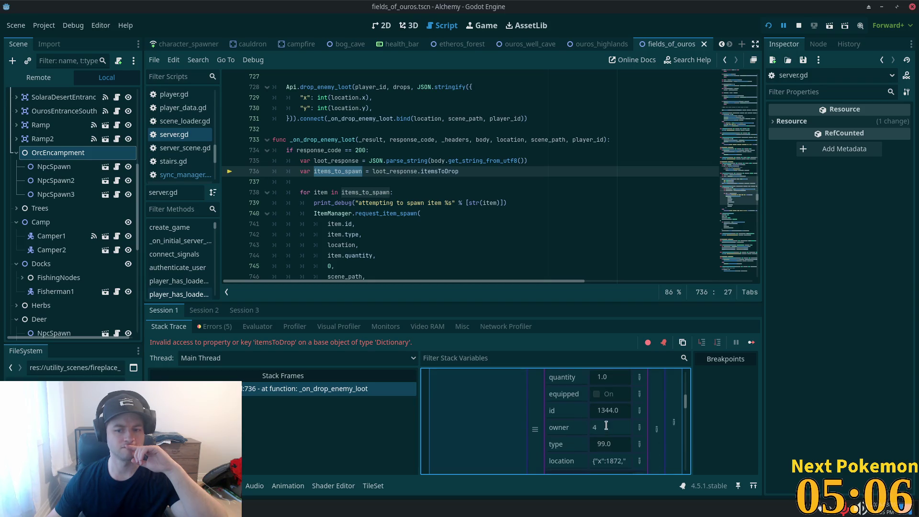
pyautogui.scroll(6, 603, 445)
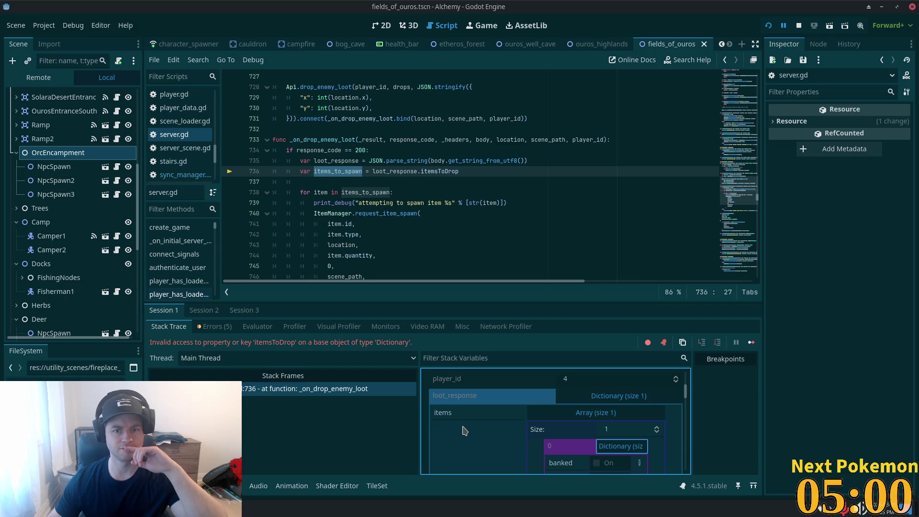
# Step: Change loot_response.itemsToDrop to loot_response.items on line 736, save, and relaunch with F5
pyautogui.doubleClick(436, 171)
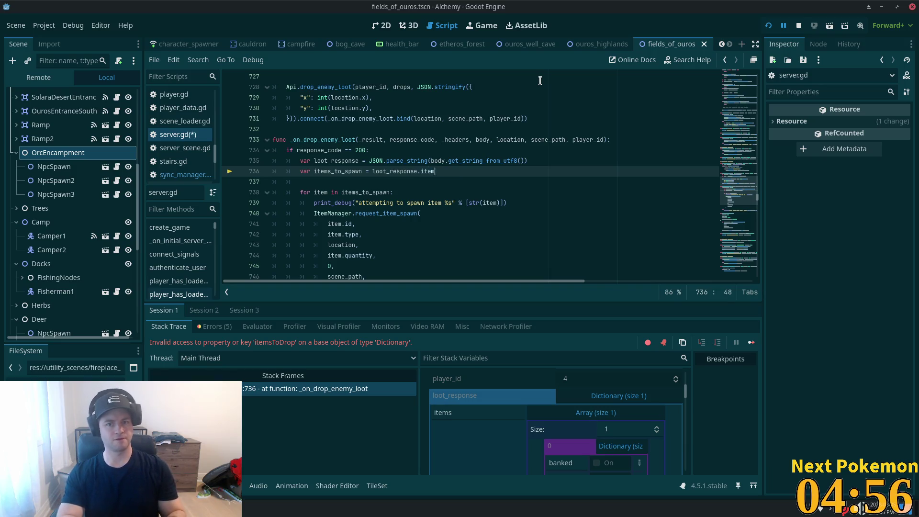
pyautogui.write('s')
pyautogui.hotkey('ctrl', 's')
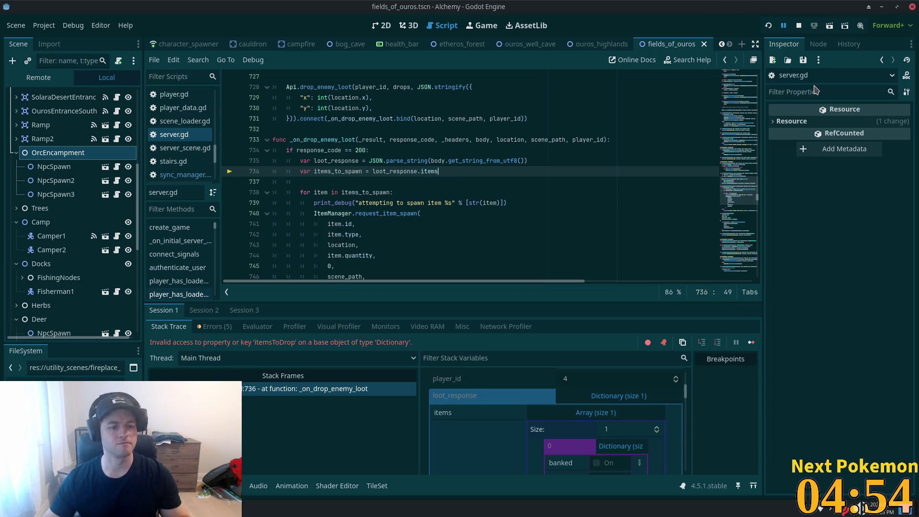
pyautogui.press('F5')
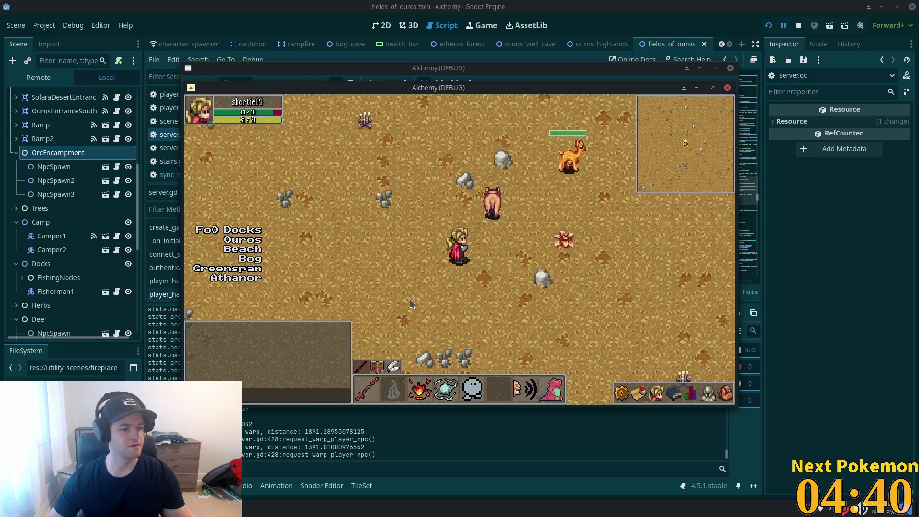
# Step: Walk to the deer, attack it until it drops meat, then walk north across the field
pyautogui.click(642, 201)
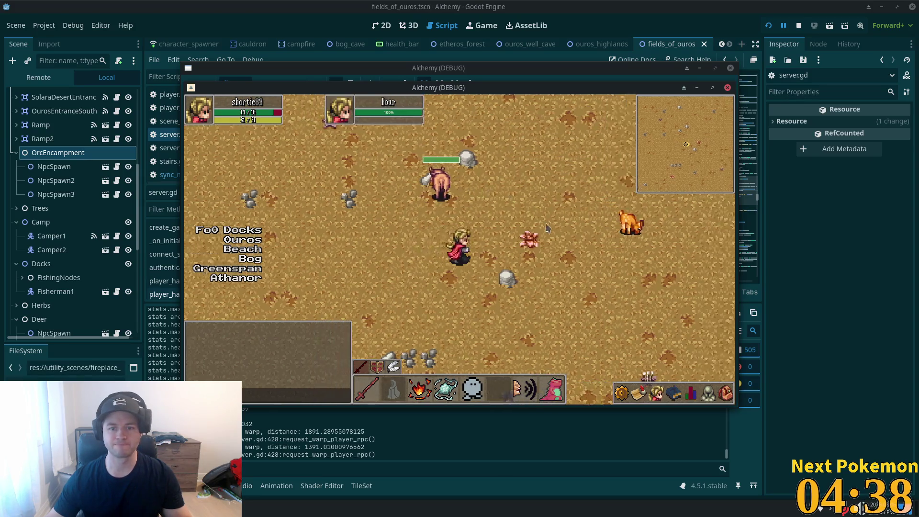
pyautogui.click(564, 251)
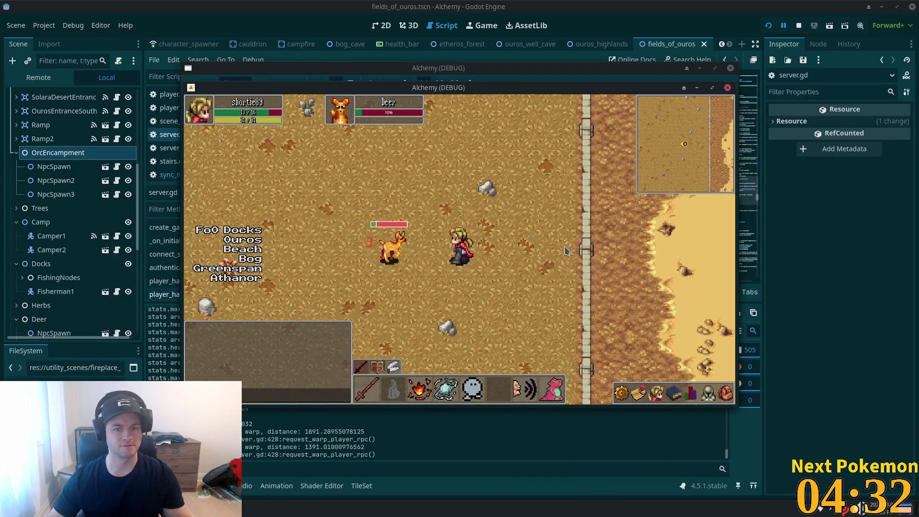
pyautogui.click(417, 262)
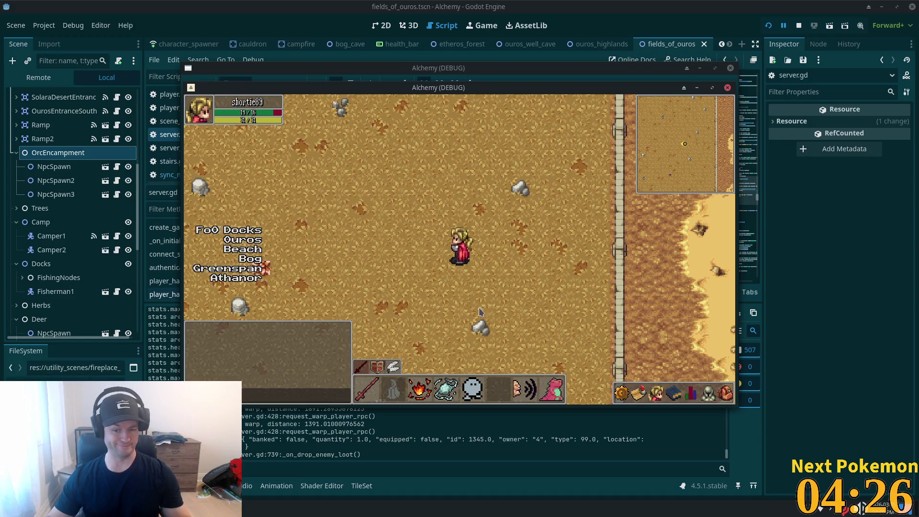
pyautogui.press('Up')
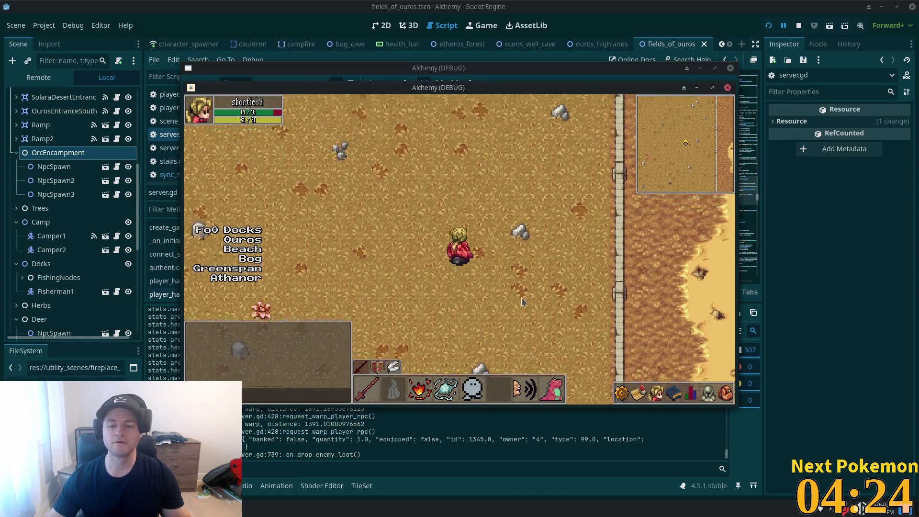
pyautogui.press('Up')
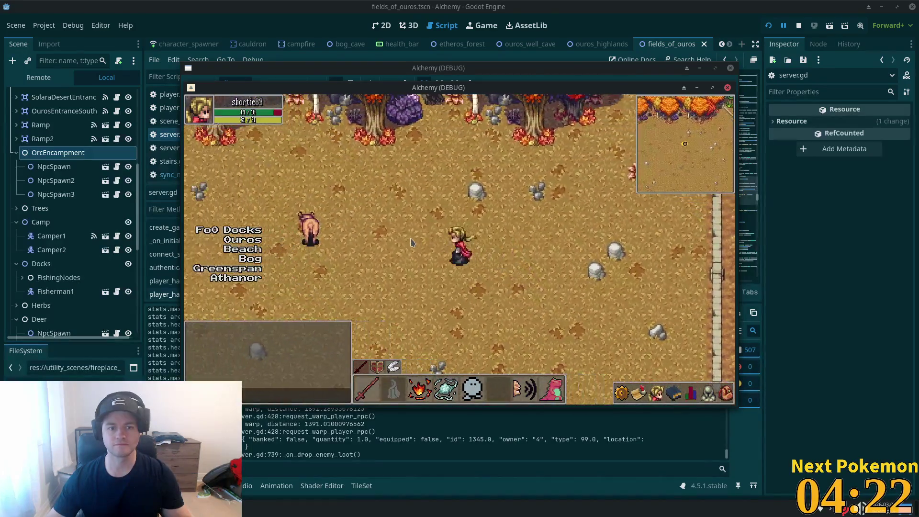
pyautogui.press('Left')
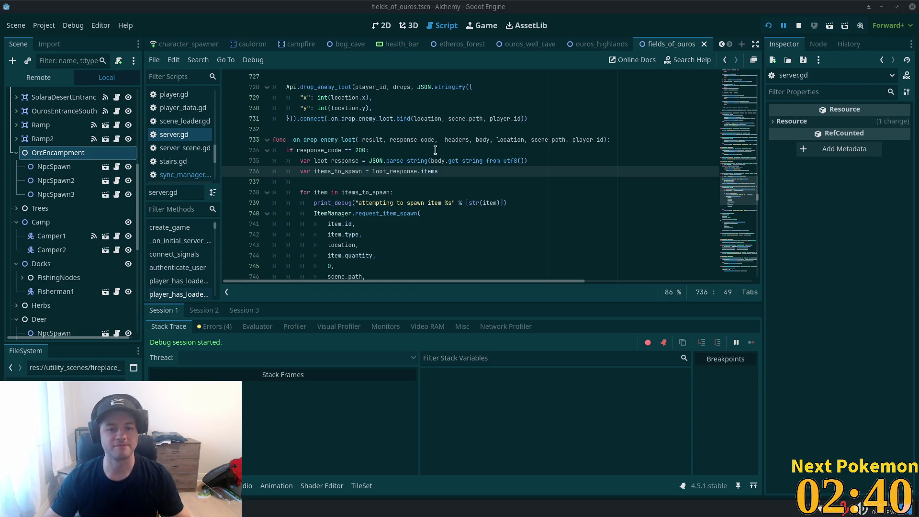
# Step: Scroll server.gd down to the forge_refine_ore functions, then switch to Cursor
pyautogui.scroll(-5, 435, 165)
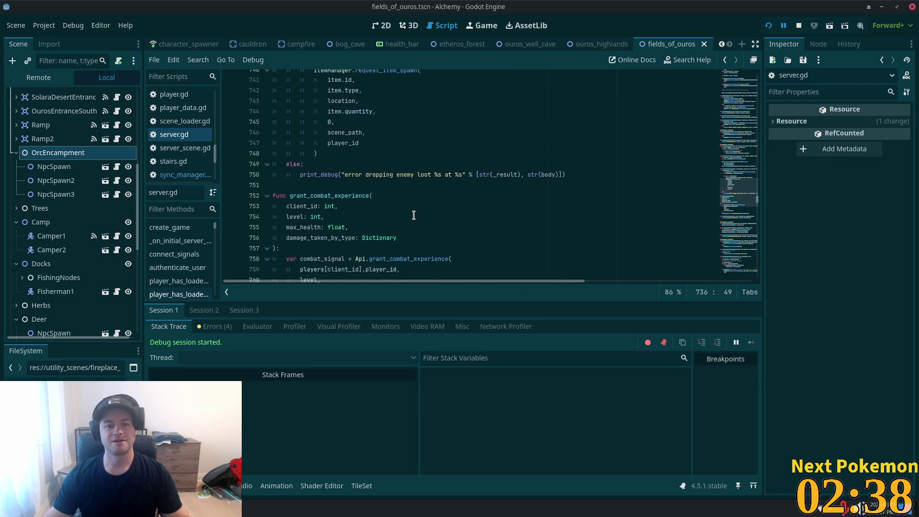
pyautogui.scroll(-10, 413, 215)
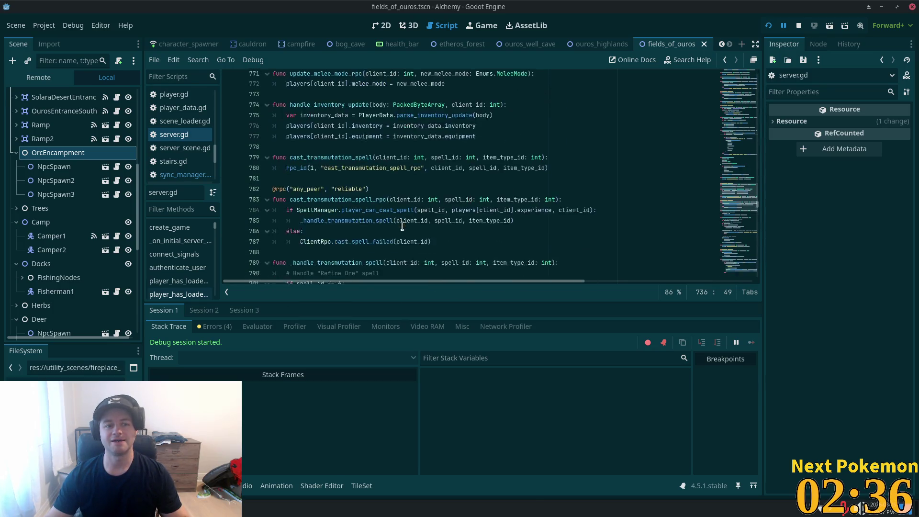
pyautogui.scroll(-10, 403, 226)
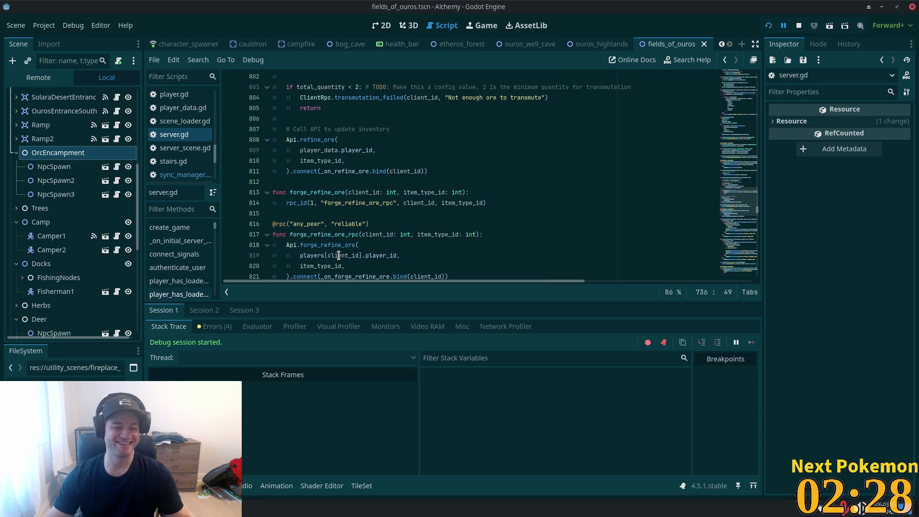
pyautogui.click(394, 213)
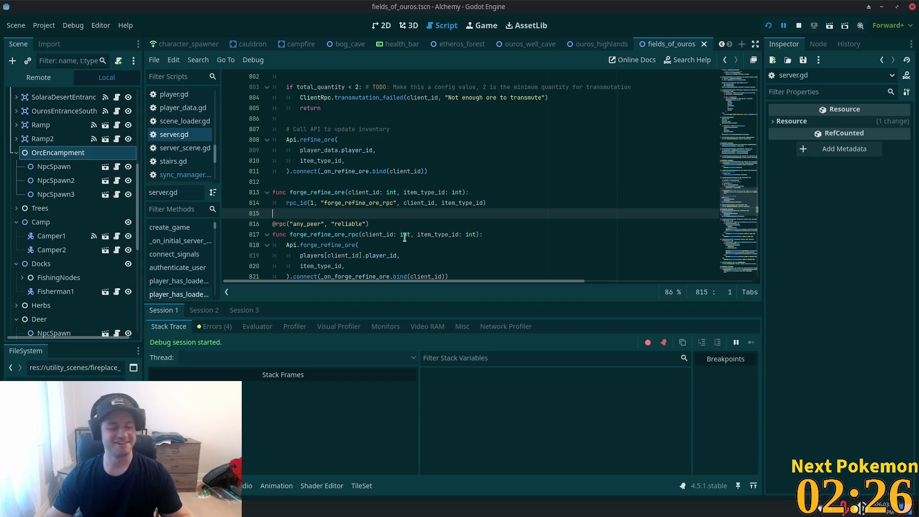
pyautogui.hotkey('alt', 'Tab')
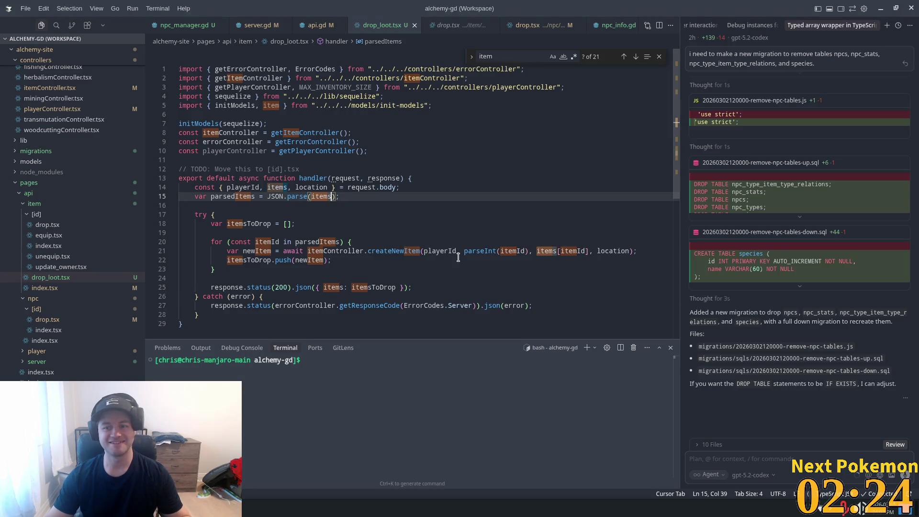
# Step: Narrow the Cursor chat panel and pin the npc/[id]/index.tsx handler open in the editor
pyautogui.click(435, 233)
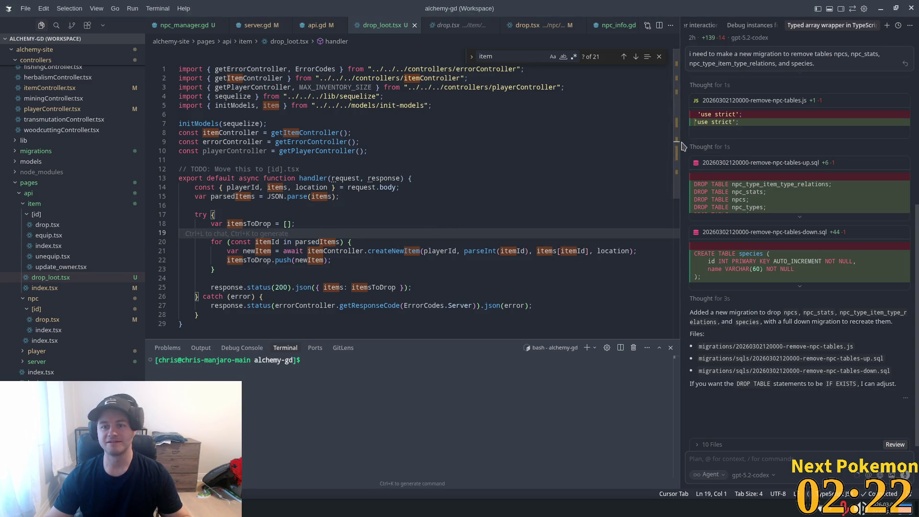
pyautogui.moveTo(683, 146); pyautogui.dragTo(737, 145)
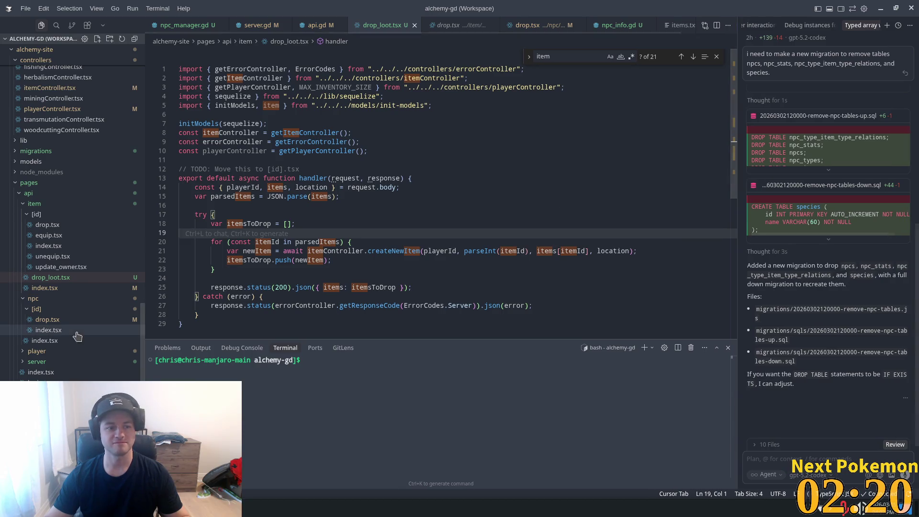
pyautogui.click(61, 320)
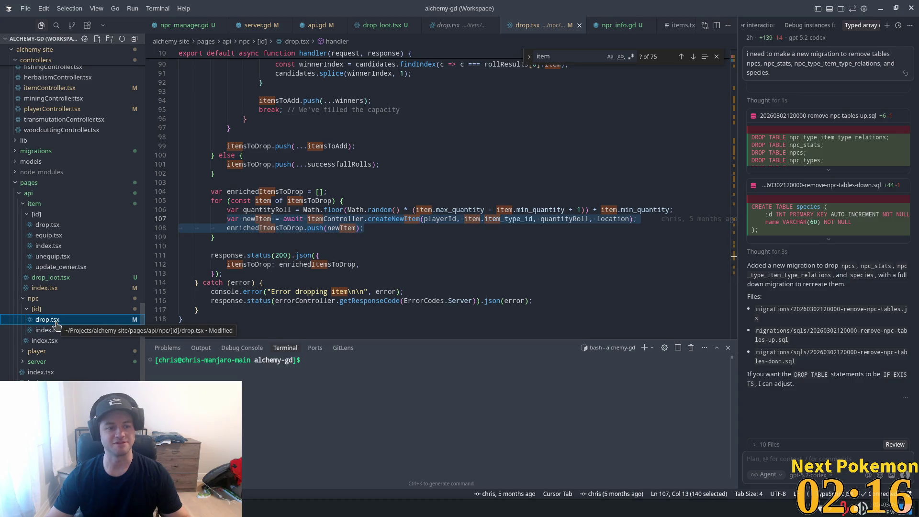
pyautogui.click(52, 329)
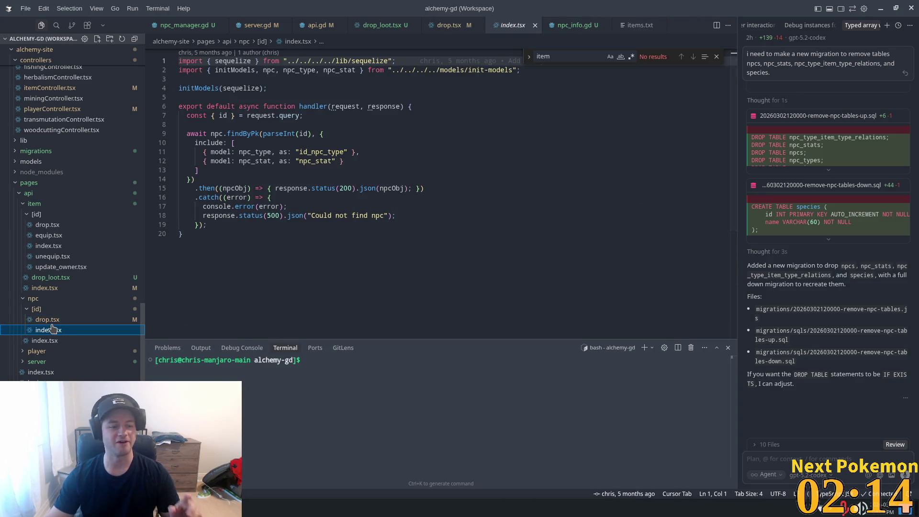
pyautogui.click(61, 320)
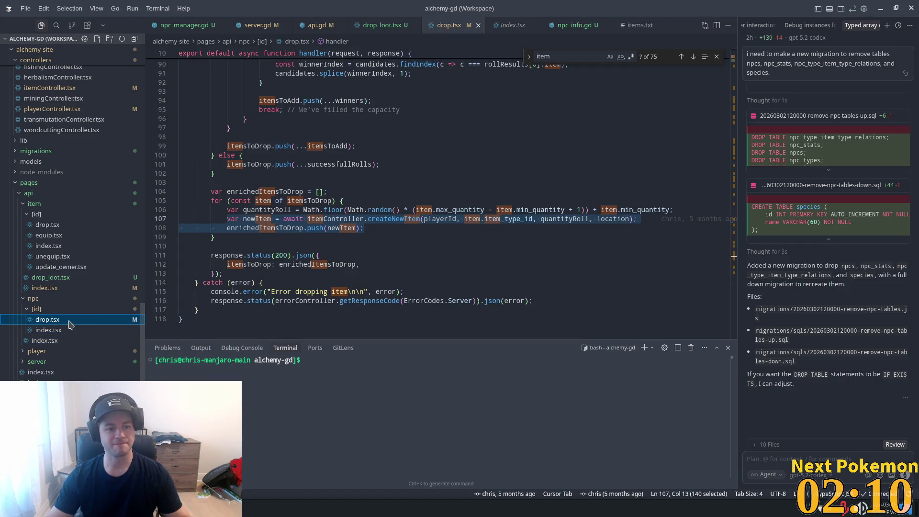
pyautogui.rightClick(71, 325)
pyautogui.click(52, 333)
pyautogui.doubleClick(52, 330)
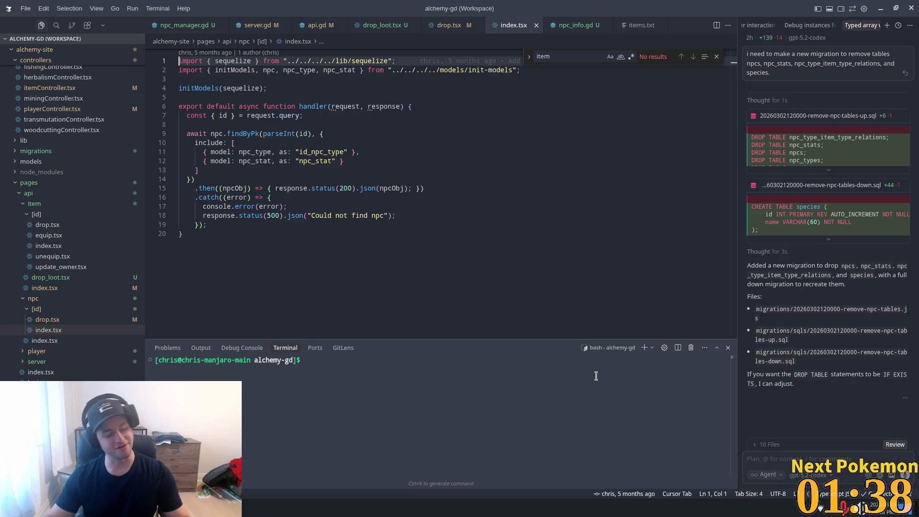
# Step: Review the npc/[id] handler's include list, error logging and 500 status response
pyautogui.click(353, 273)
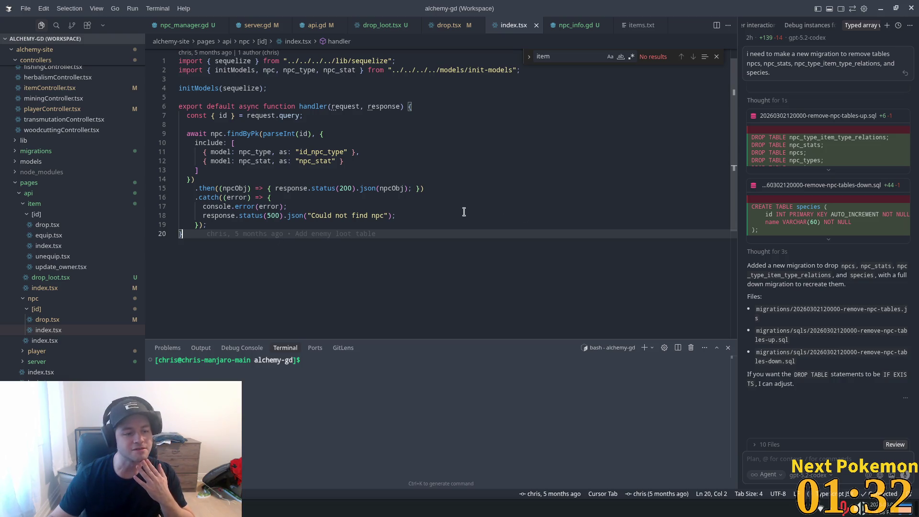
pyautogui.click(282, 141)
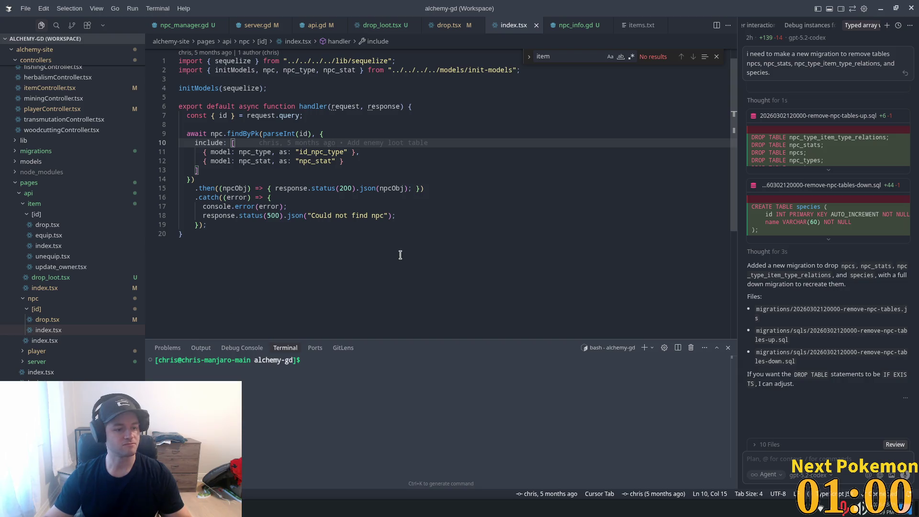
pyautogui.click(363, 239)
pyautogui.click(277, 215)
pyautogui.click(256, 207)
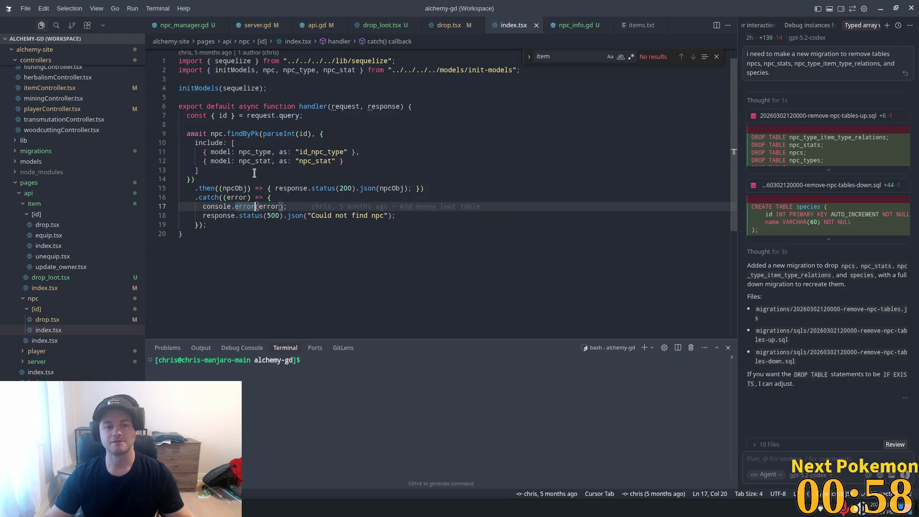
pyautogui.click(254, 172)
pyautogui.click(283, 143)
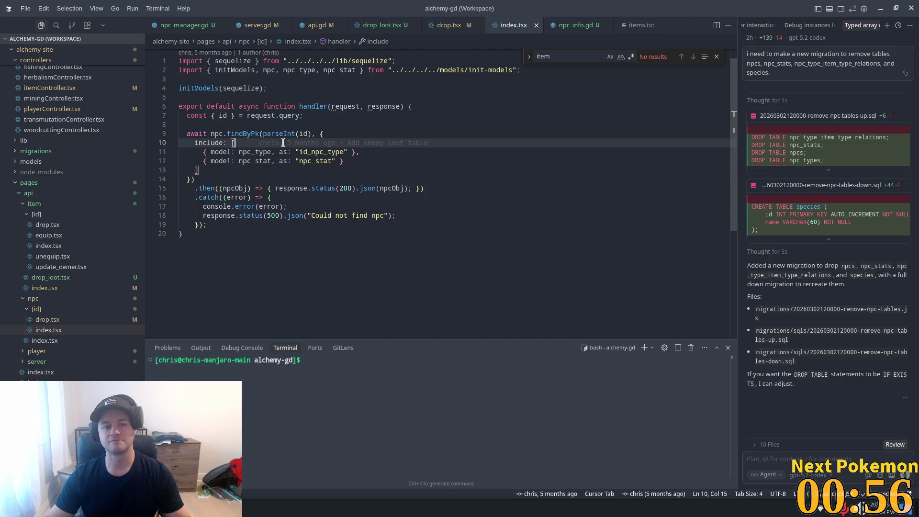
pyautogui.click(247, 215)
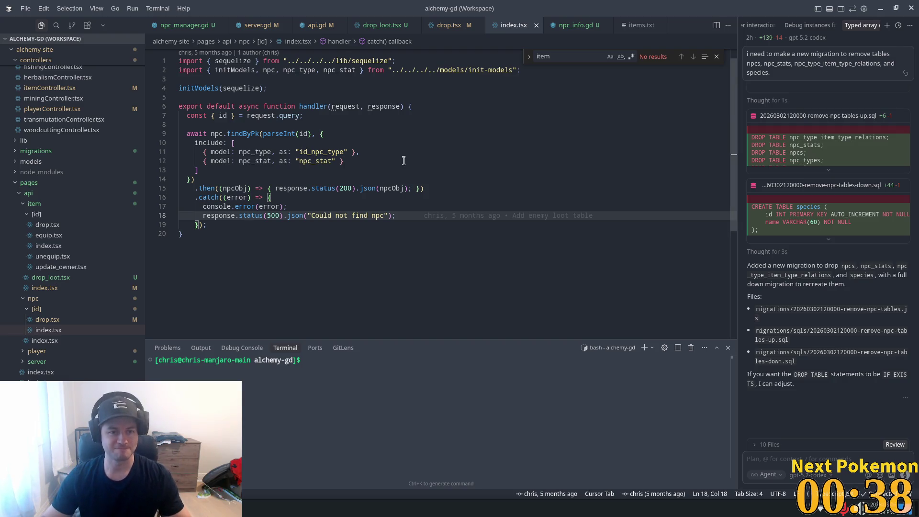
# Step: Move up to the request query line, then switch to the top-level npc/index.tsx handler
pyautogui.press('Up')
pyautogui.press('Up')
pyautogui.press('Up')
pyautogui.press('End')
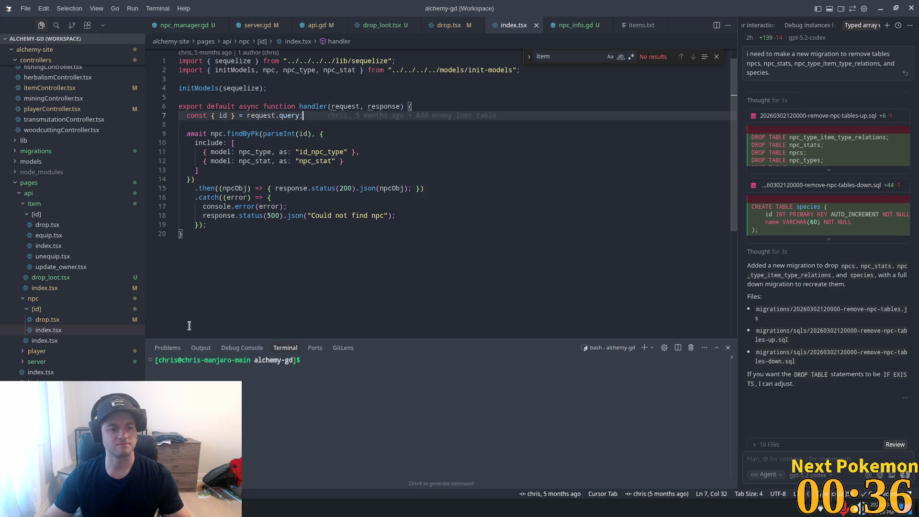
pyautogui.click(47, 340)
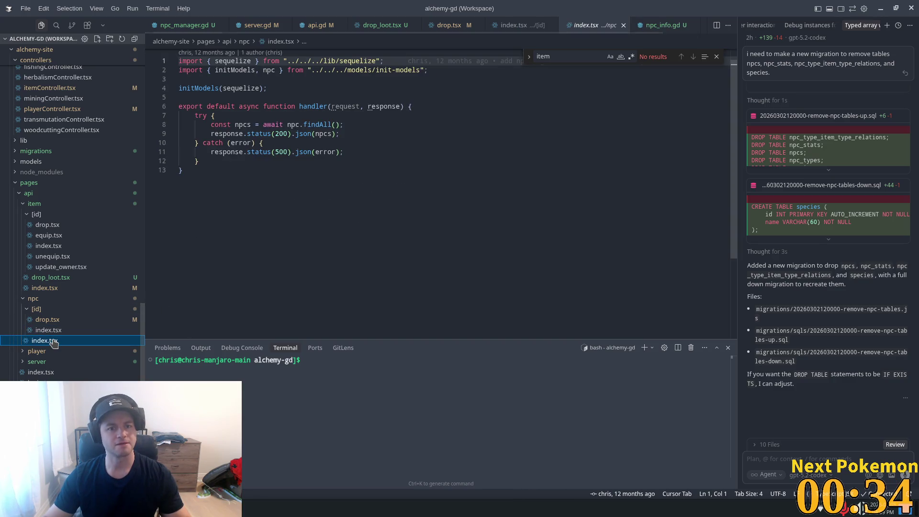
# Step: Move the npc API folder to trash and relaunch the Alchemy game from Godot with F5
pyautogui.click(42, 299)
pyautogui.rightClick(42, 298)
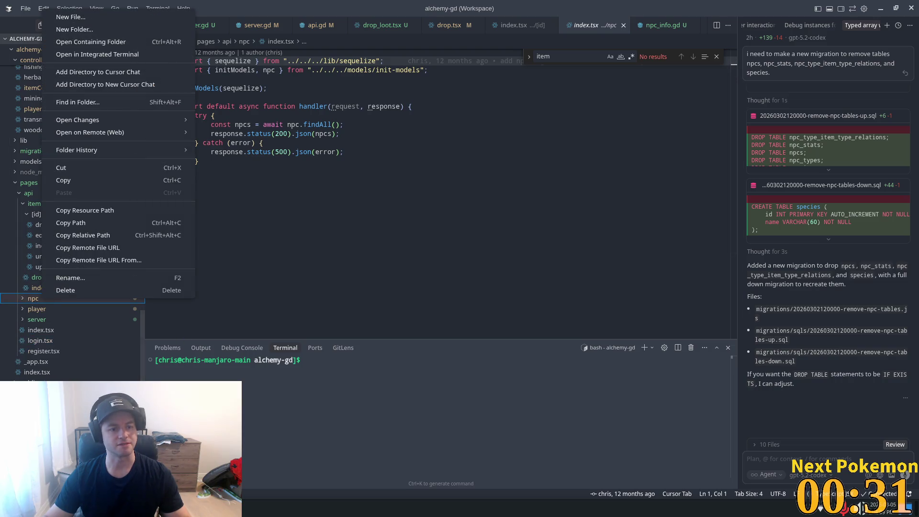
pyautogui.click(99, 291)
pyautogui.click(530, 286)
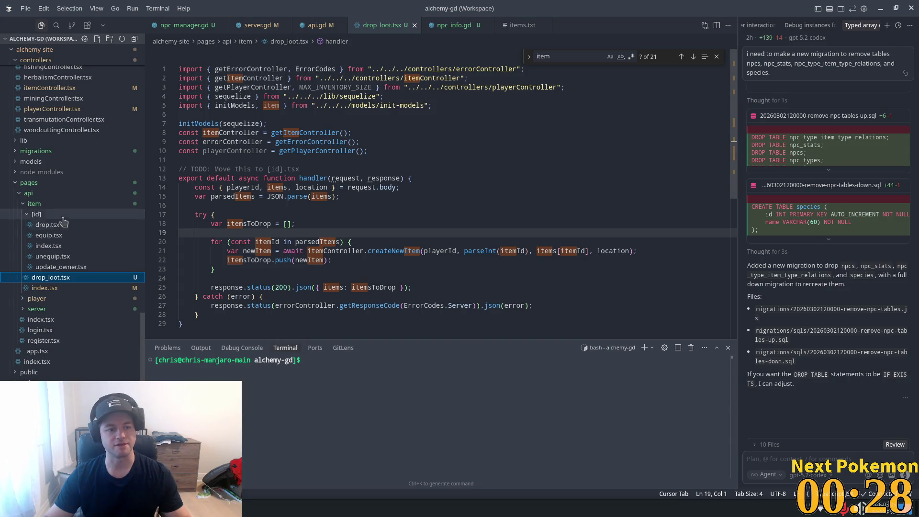
pyautogui.click(510, 261)
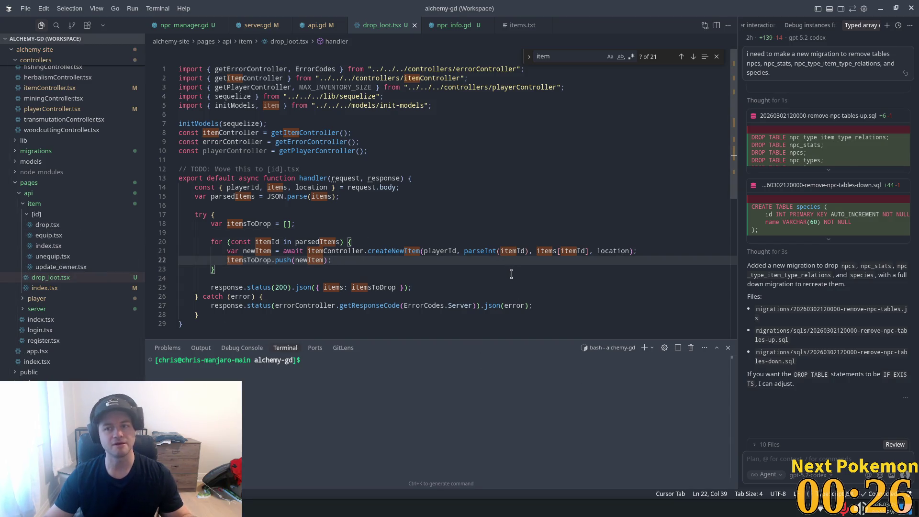
pyautogui.hotkey('alt', 'Tab')
pyautogui.press('F5')
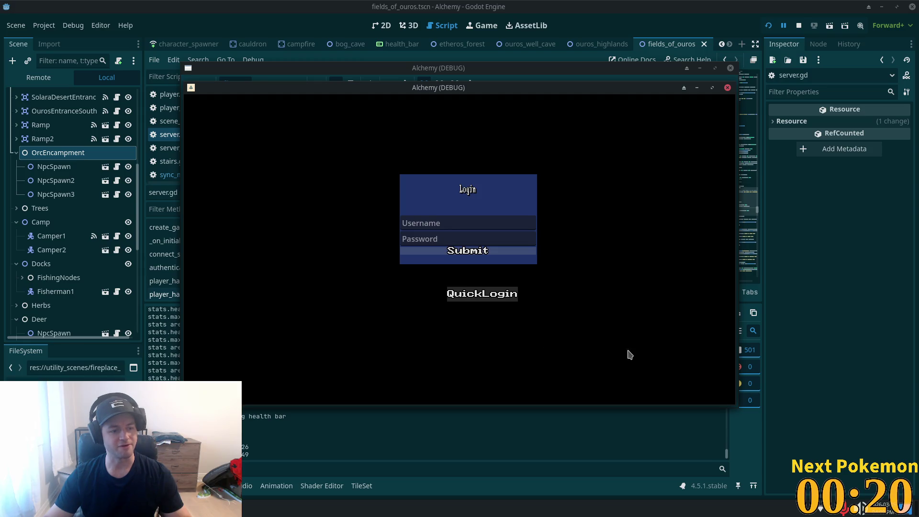
# Step: Log in with the quick test account, walk past the fence into Ouros, then stop the game
pyautogui.click(482, 293)
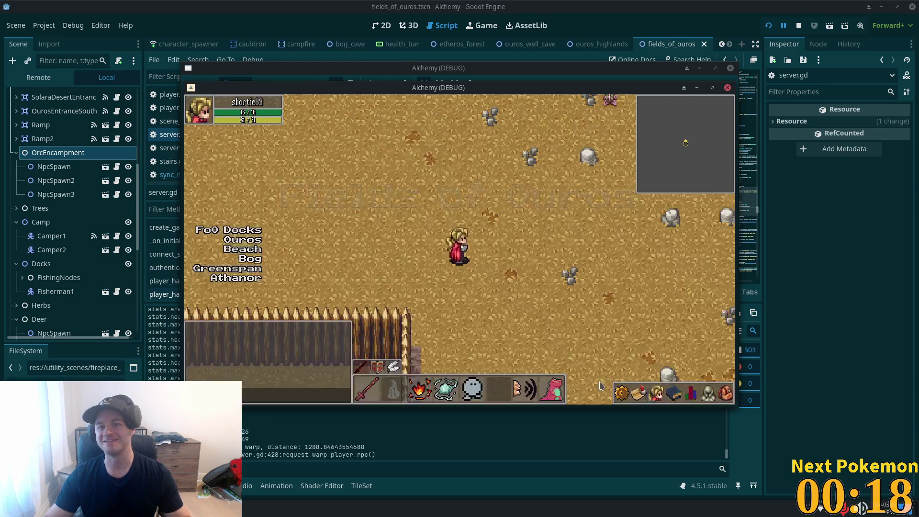
pyautogui.press('Left')
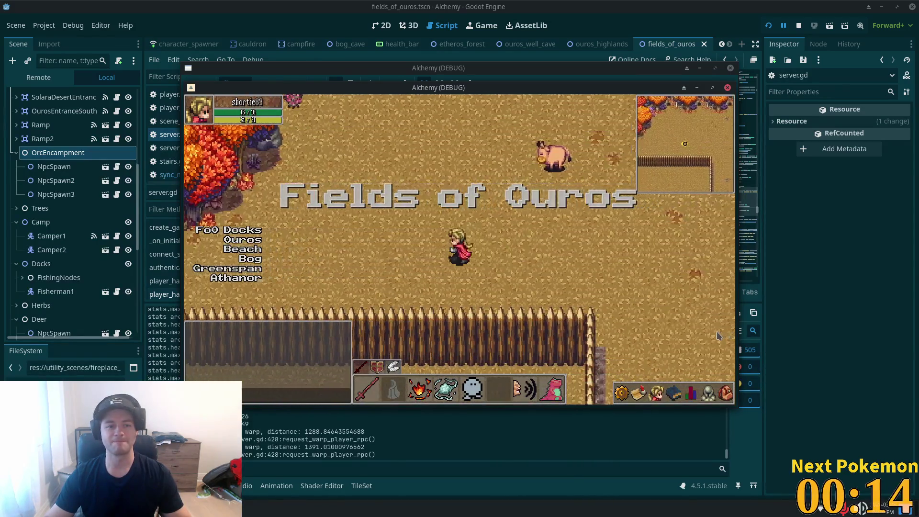
pyautogui.press('Down')
pyautogui.press('Right')
pyautogui.press('Down')
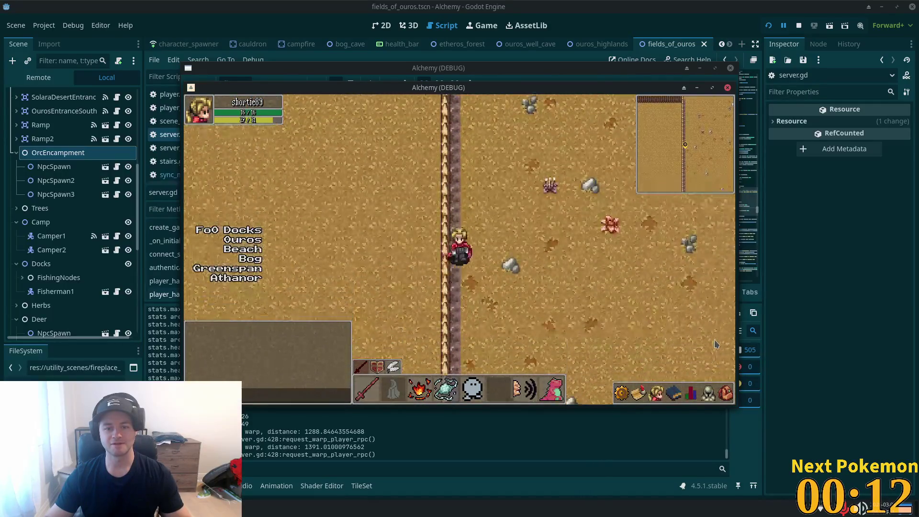
pyautogui.press('Right')
pyautogui.press('Down')
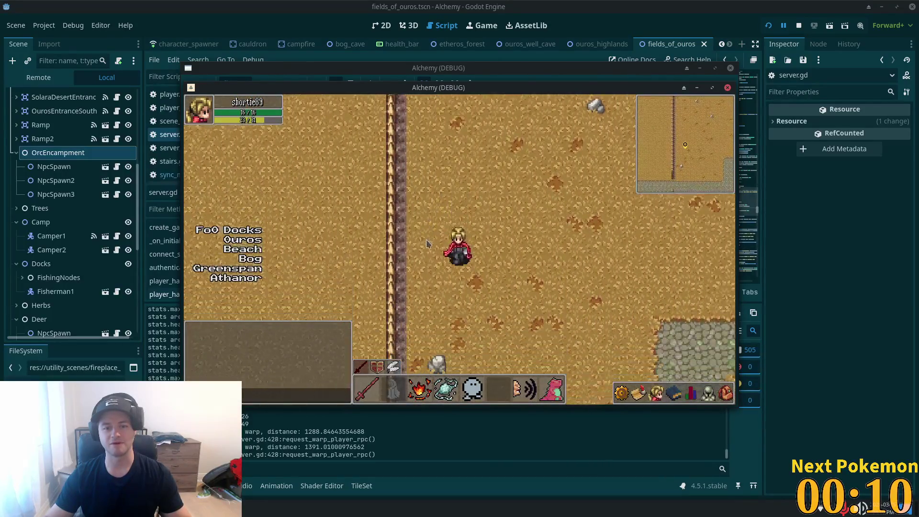
pyautogui.press('Down')
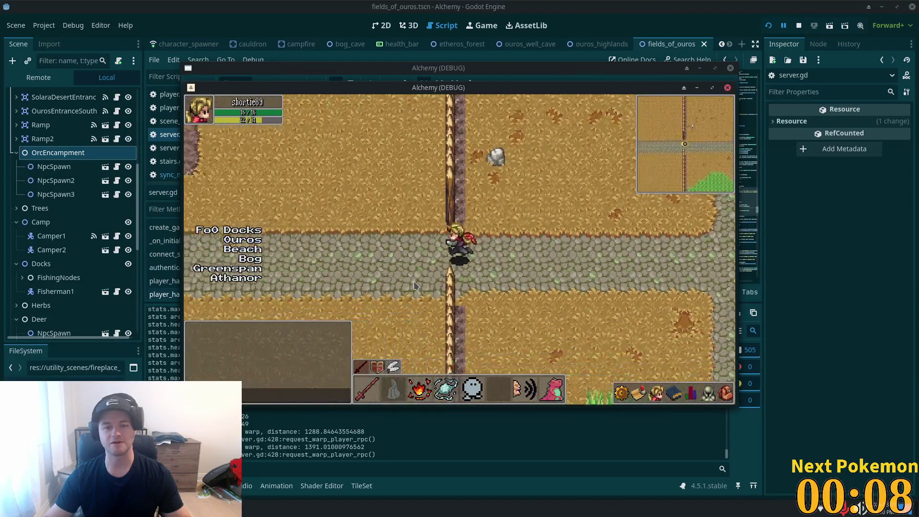
pyautogui.press('Left')
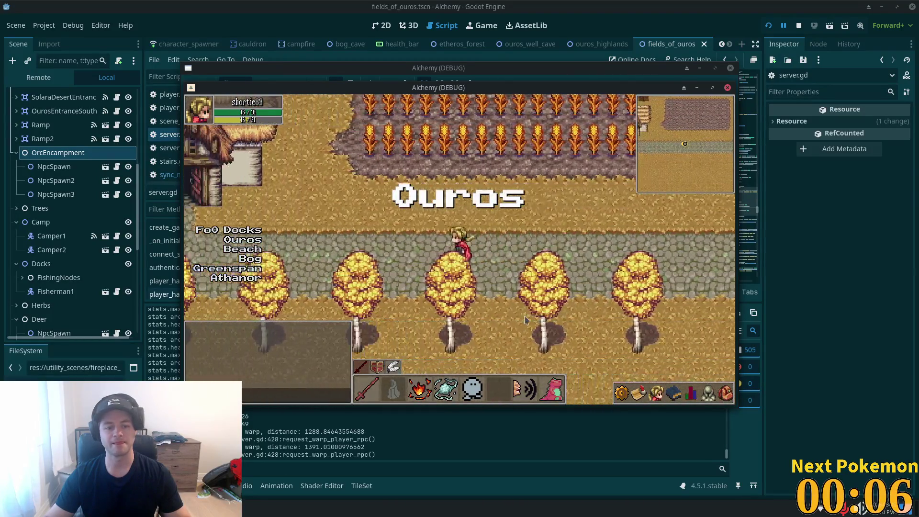
pyautogui.press('F8')
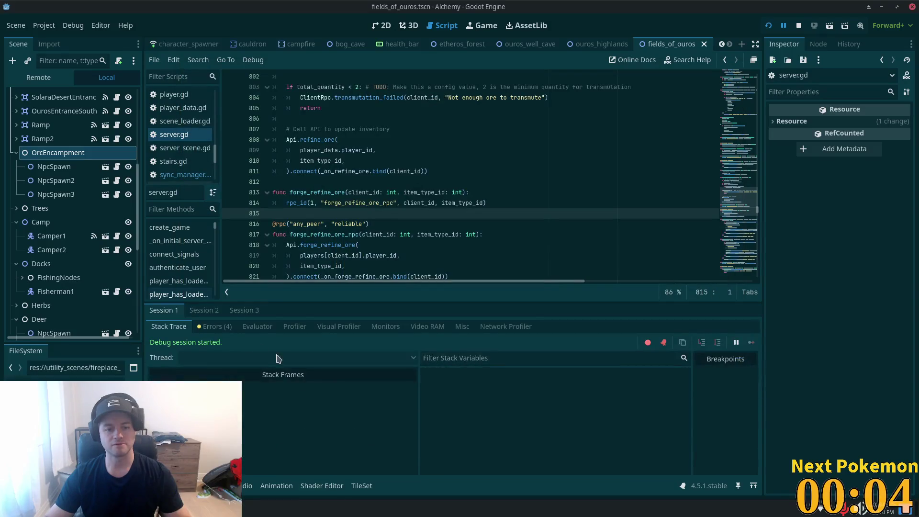
# Step: Check the Session 2 and Session 3 debugger errors, including the navmesh edge-merge warning
pyautogui.click(212, 326)
pyautogui.click(204, 310)
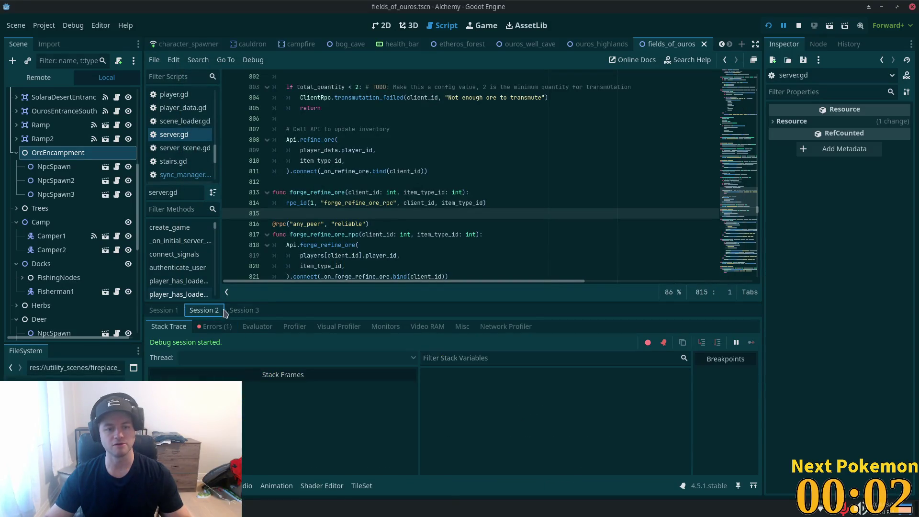
pyautogui.click(235, 310)
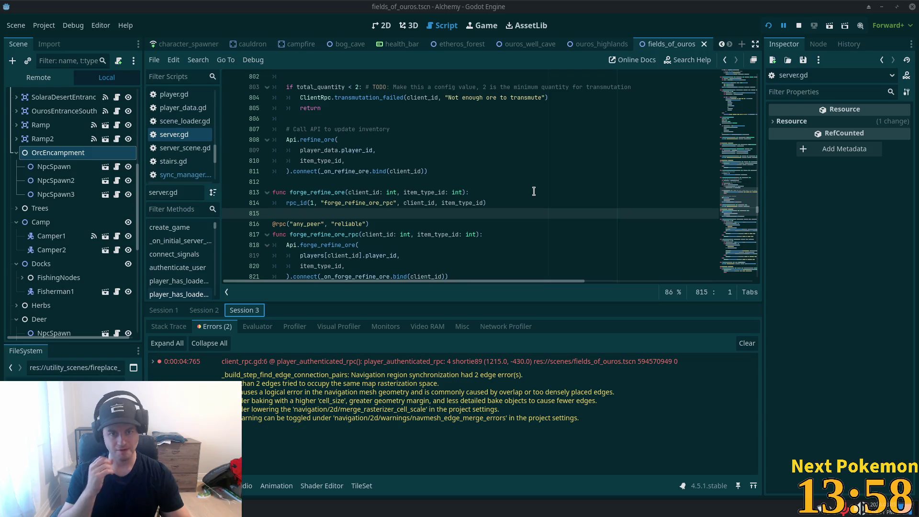
pyautogui.click(407, 223)
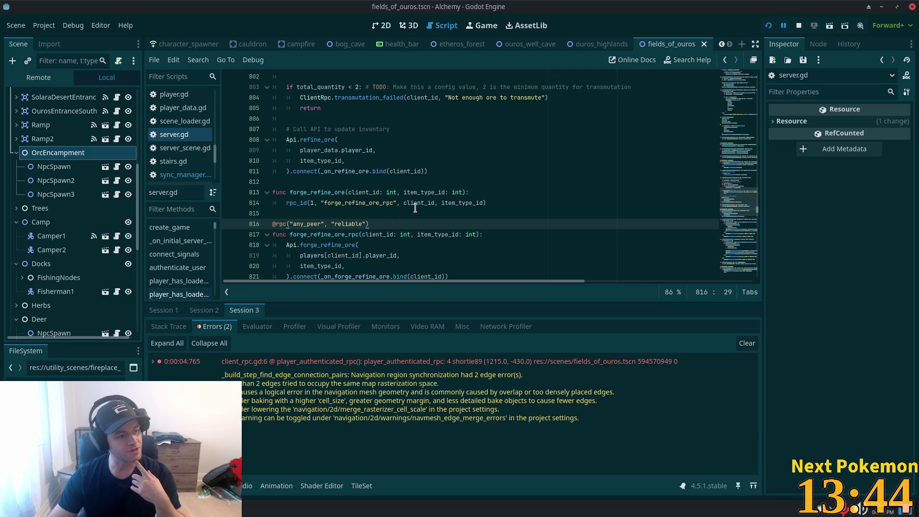
pyautogui.moveTo(415, 207)
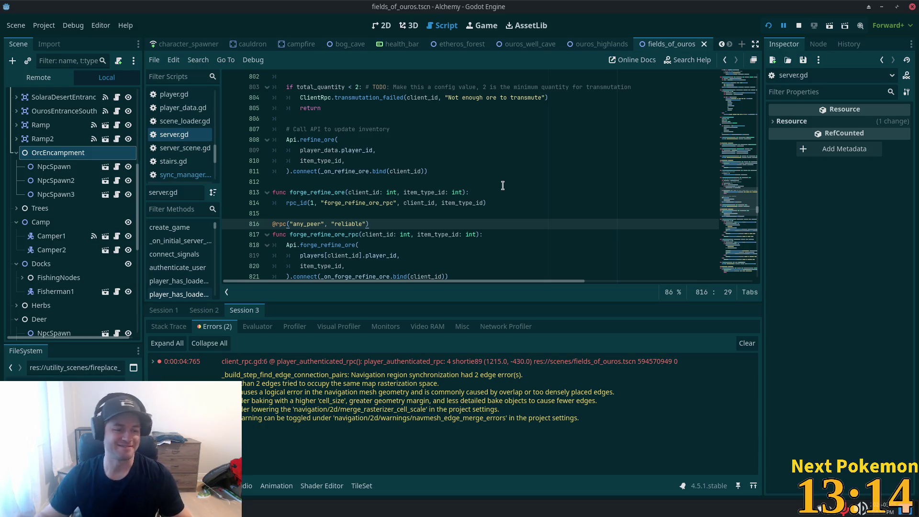
pyautogui.moveTo(393, 188)
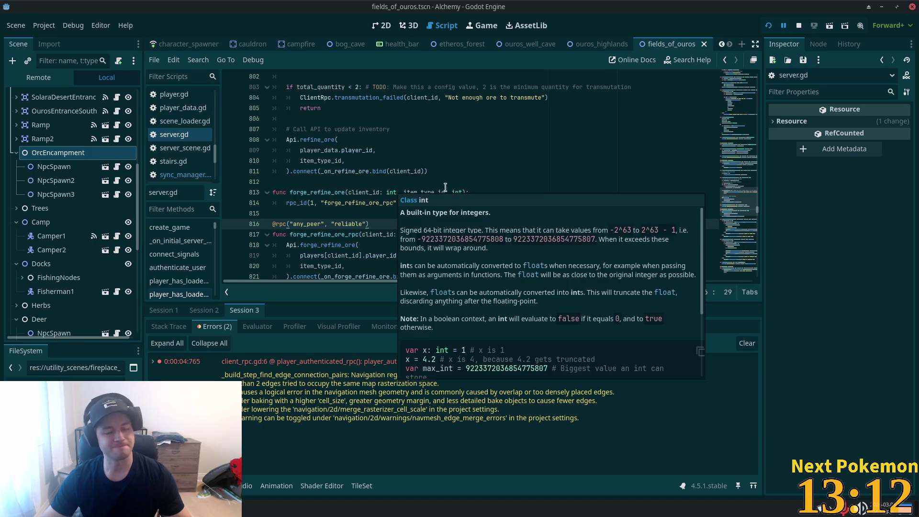
pyautogui.click(337, 234)
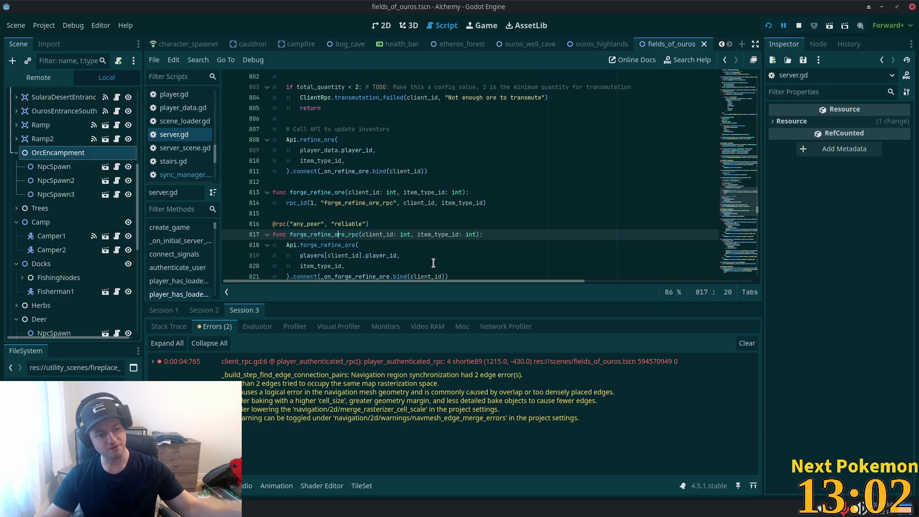
pyautogui.scroll(-3, 423, 169)
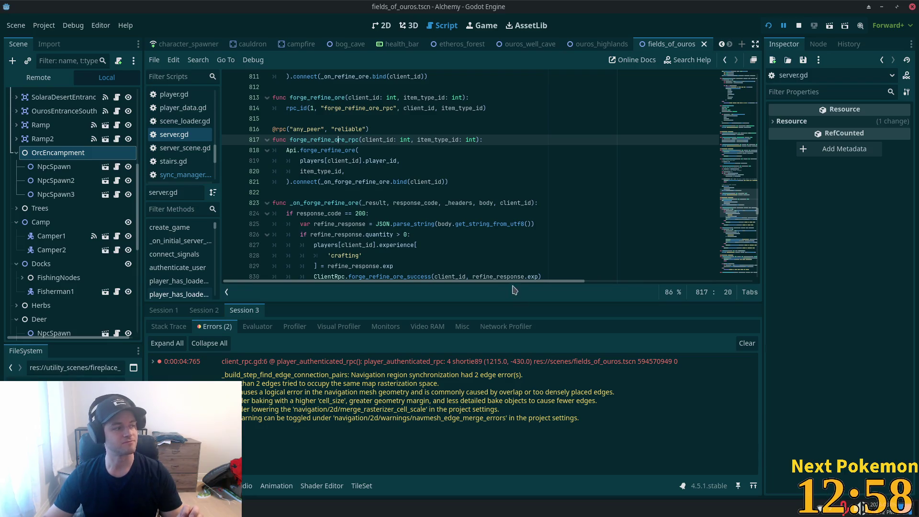
pyautogui.scroll(-3, 492, 184)
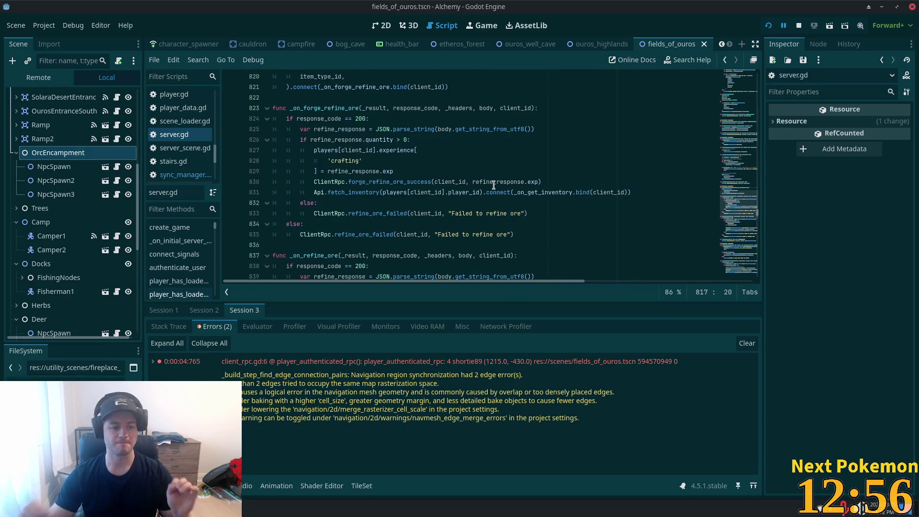
pyautogui.moveTo(494, 185)
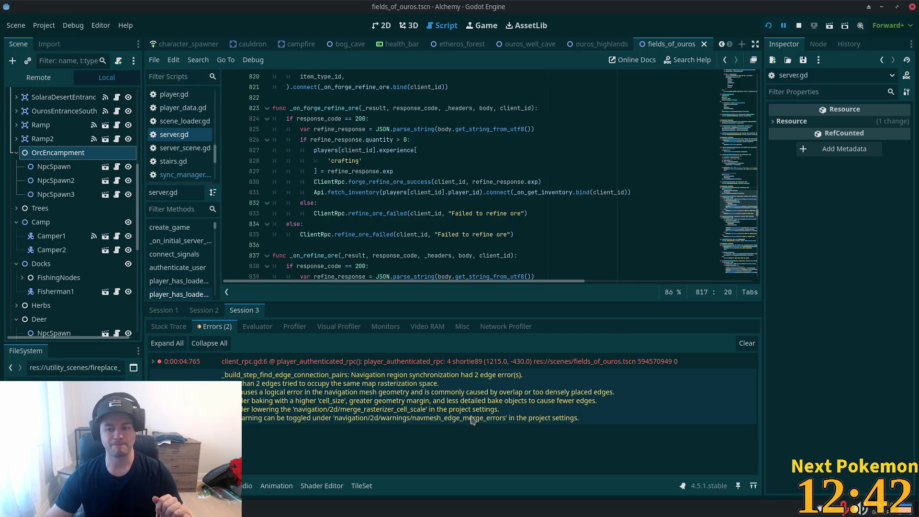
pyautogui.moveTo(481, 418)
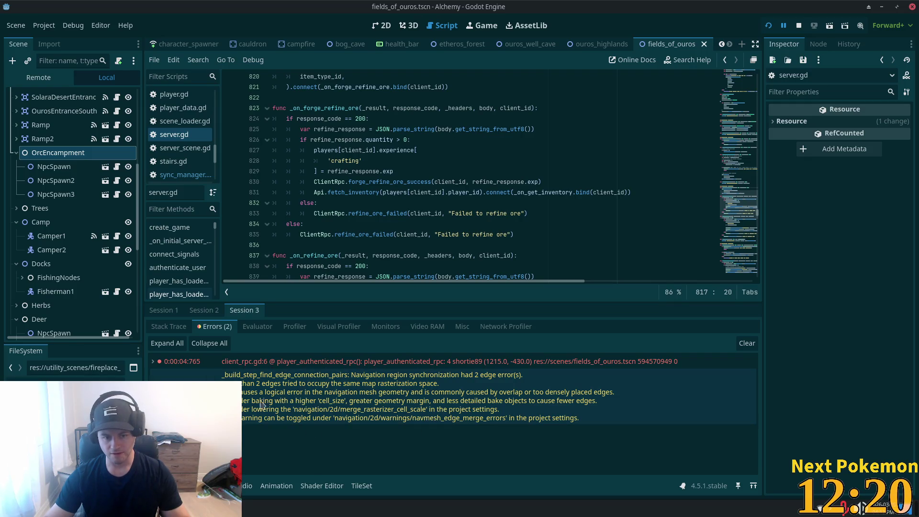
pyautogui.moveTo(364, 403)
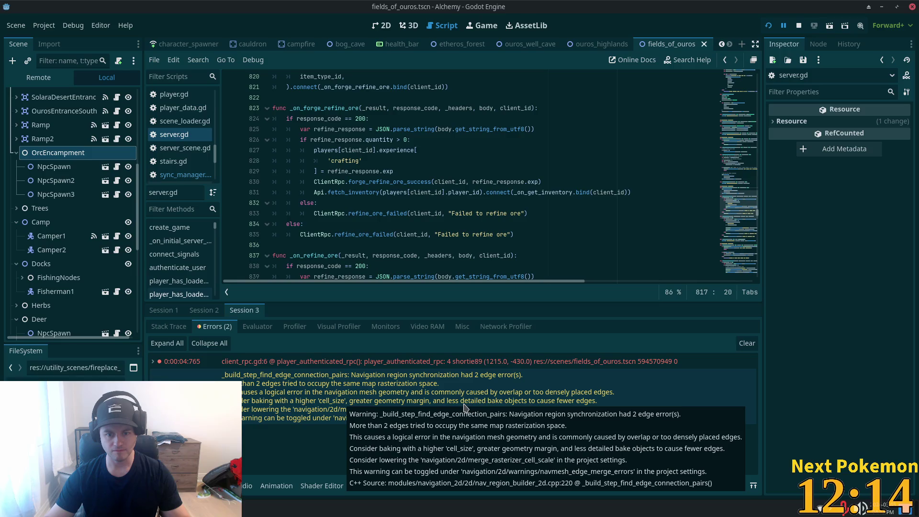
# Step: Disable navigation/2d/warnings/navmesh_edge_merge_errors in Project Settings and relaunch the game
pyautogui.click(526, 405)
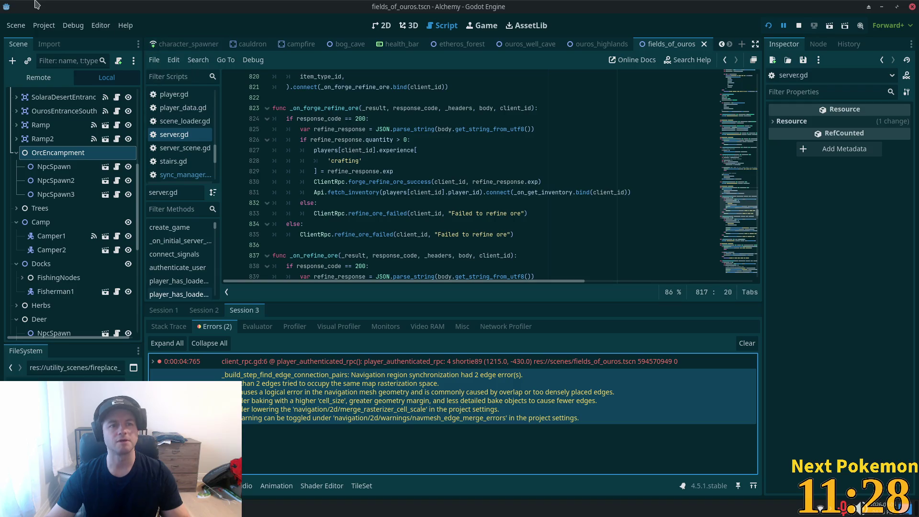
pyautogui.click(44, 26)
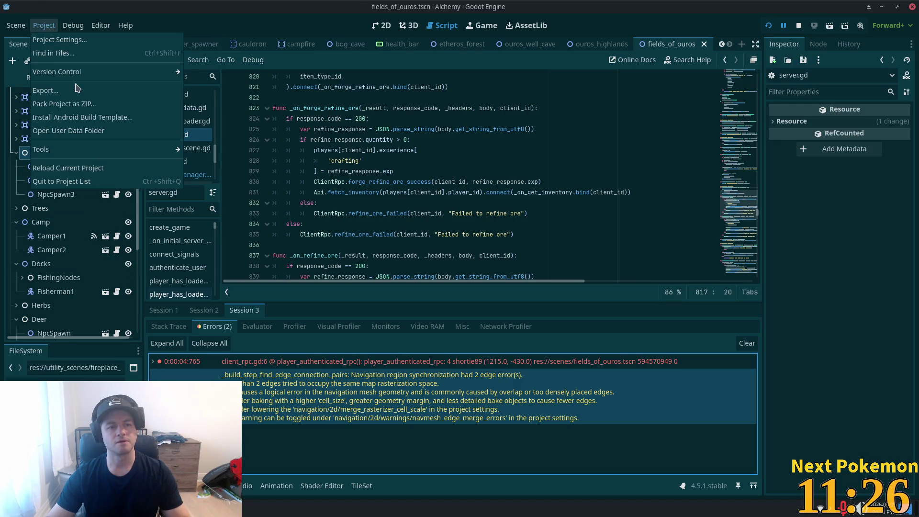
pyautogui.click(80, 40)
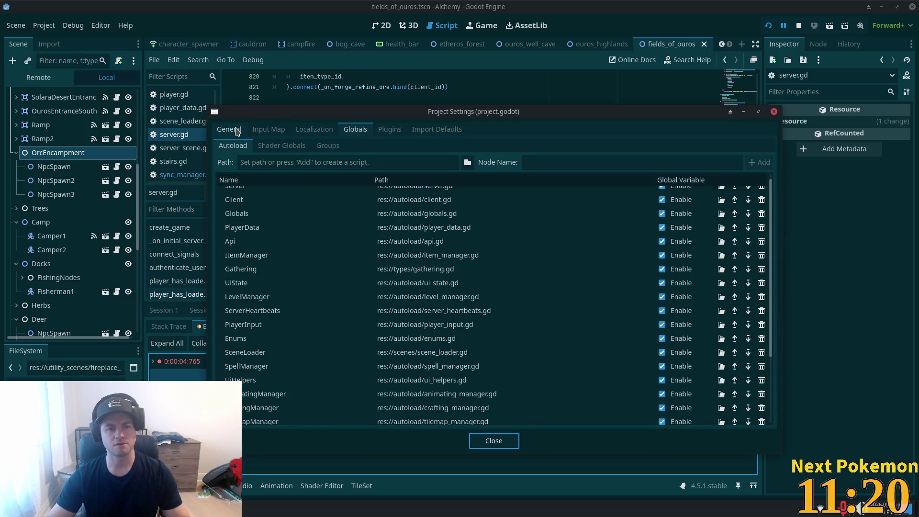
pyautogui.click(238, 130)
pyautogui.write('navmesh_ed')
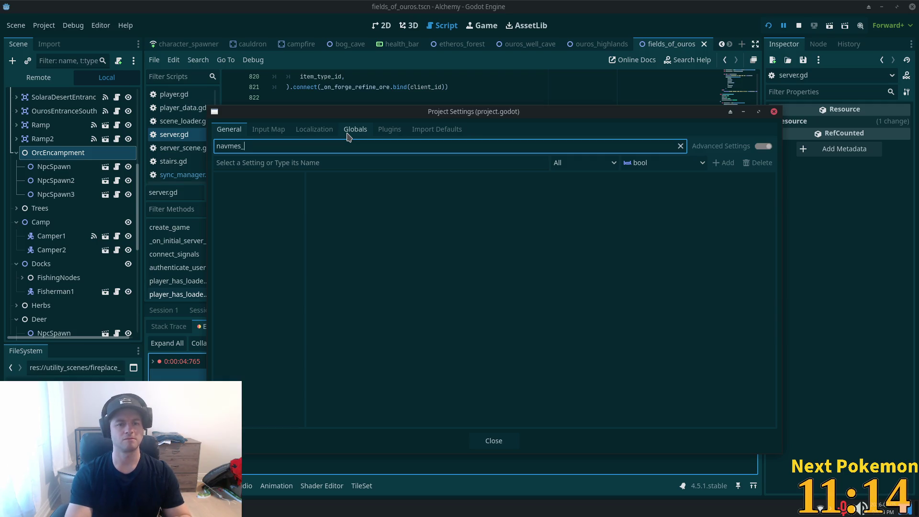
pyautogui.write('ge')
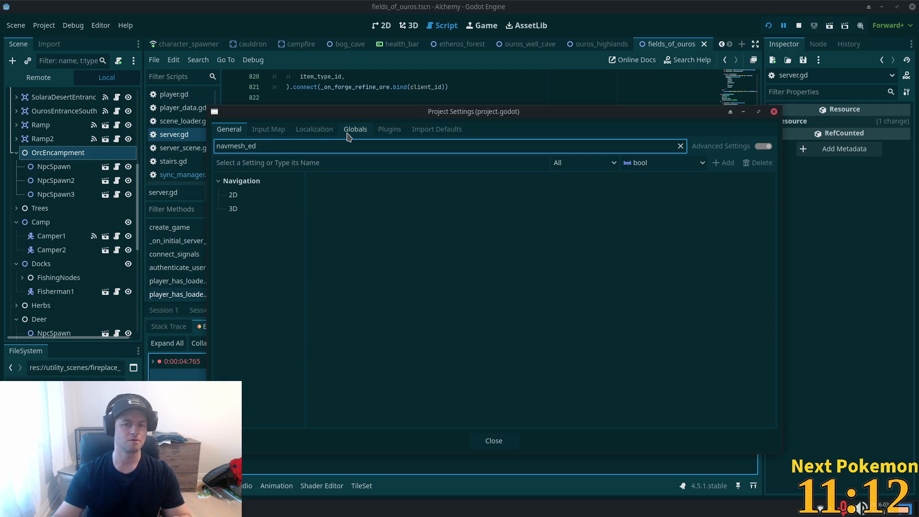
pyautogui.click(233, 195)
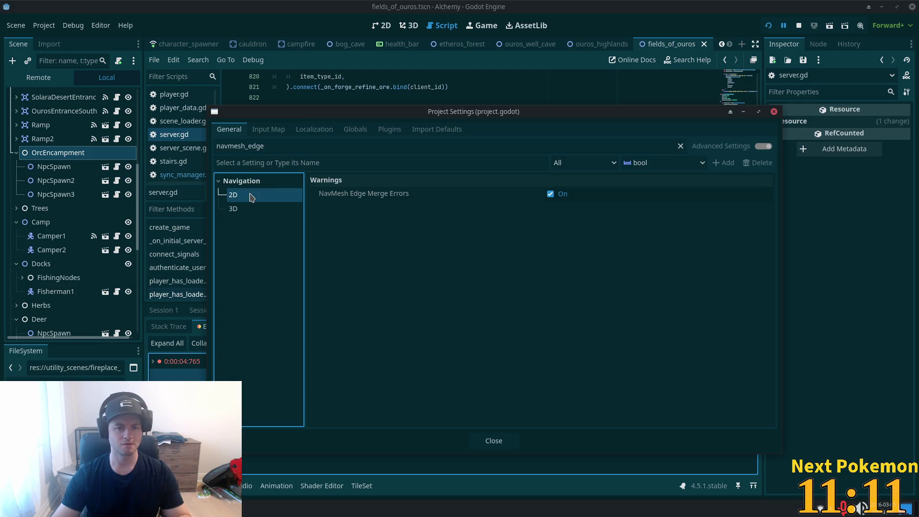
pyautogui.click(550, 194)
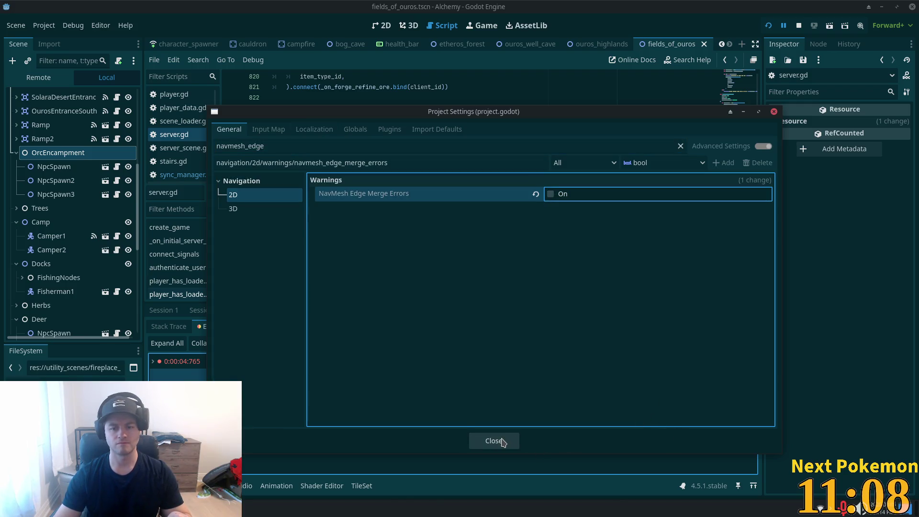
pyautogui.click(501, 441)
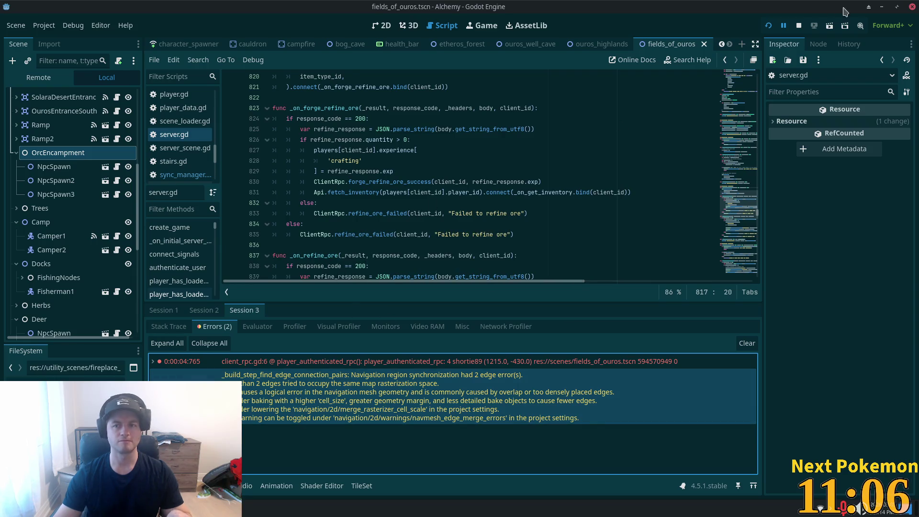
pyautogui.click(769, 26)
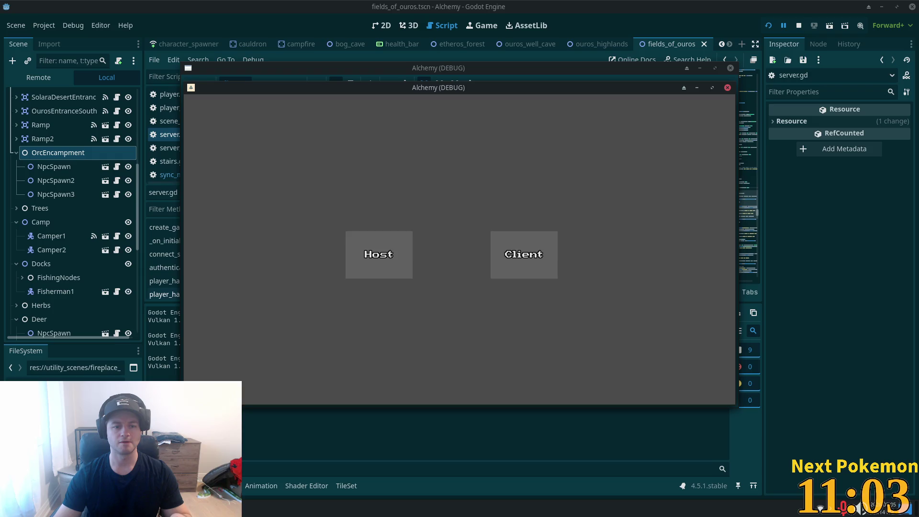
pyautogui.click(278, 448)
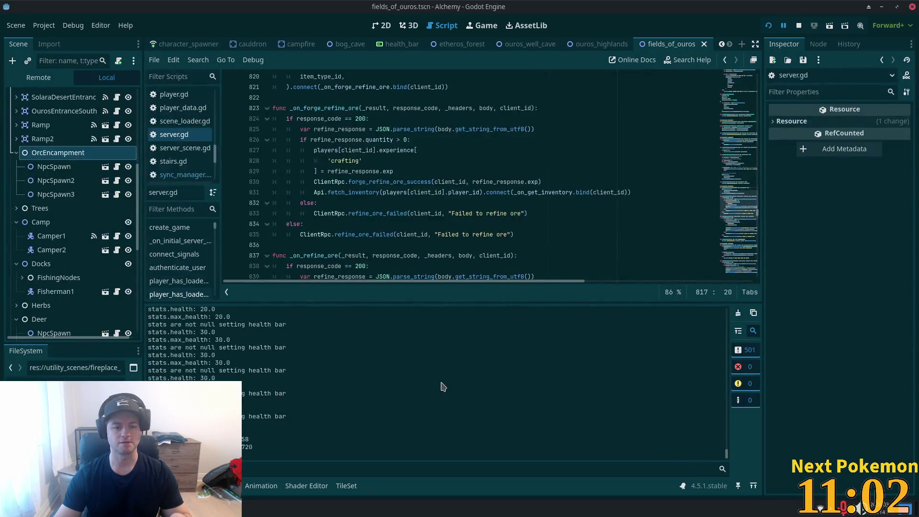
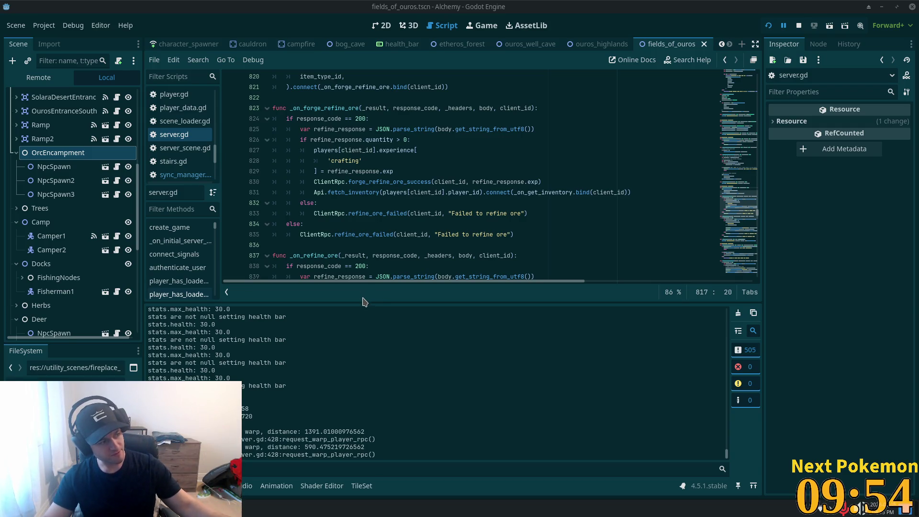
# Step: Copy the 'stats are not null' log message and search the Cursor project for it
pyautogui.moveTo(337, 234)
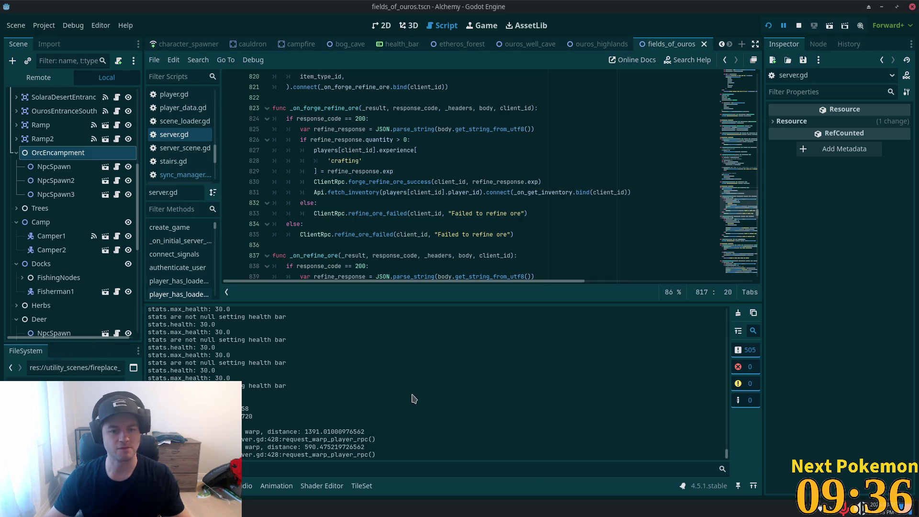
pyautogui.moveTo(215, 340); pyautogui.dragTo(148, 340)
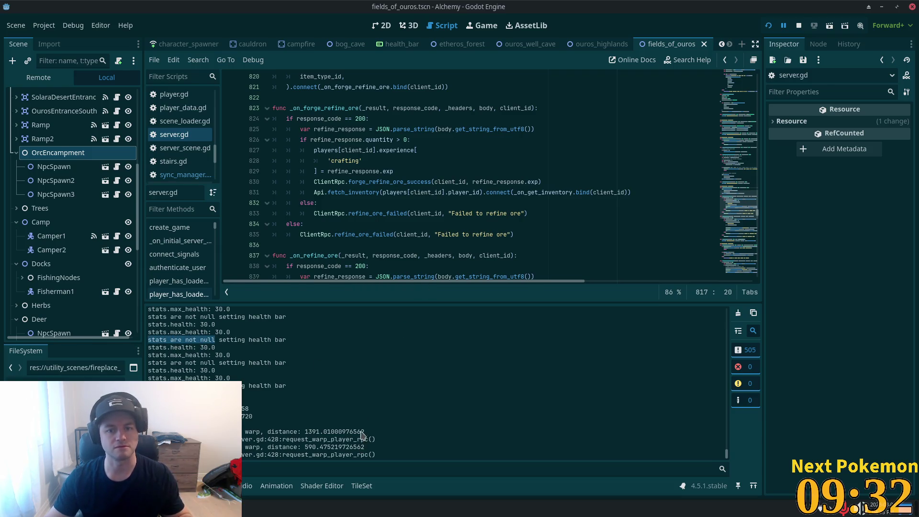
pyautogui.hotkey('alt', 'Tab')
pyautogui.click(58, 27)
pyautogui.write('stats are not null')
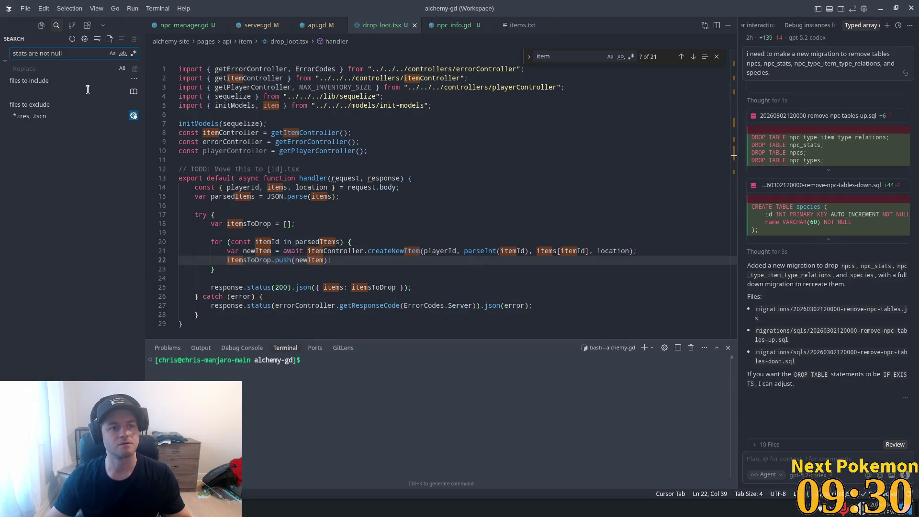
# Step: Delete the three debug prints and the else-branch print in combat_npc.gd, save, and return to Godot
pyautogui.click(67, 154)
pyautogui.click(344, 198)
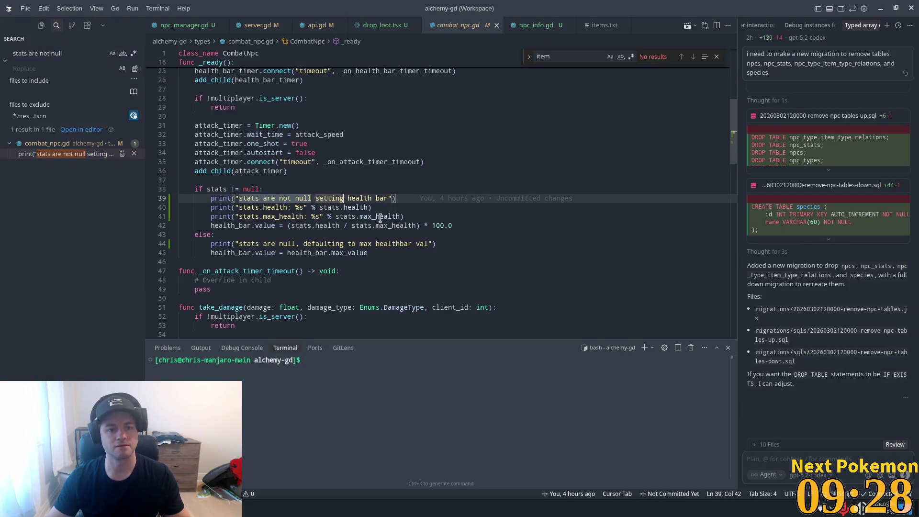
pyautogui.moveTo(414, 214); pyautogui.dragTo(265, 189)
pyautogui.press('BackSpace')
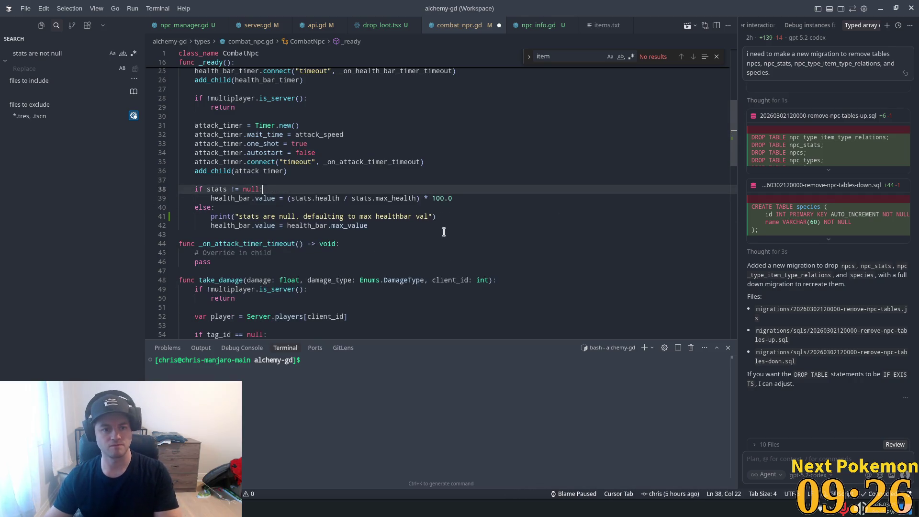
pyautogui.moveTo(438, 218); pyautogui.dragTo(486, 205)
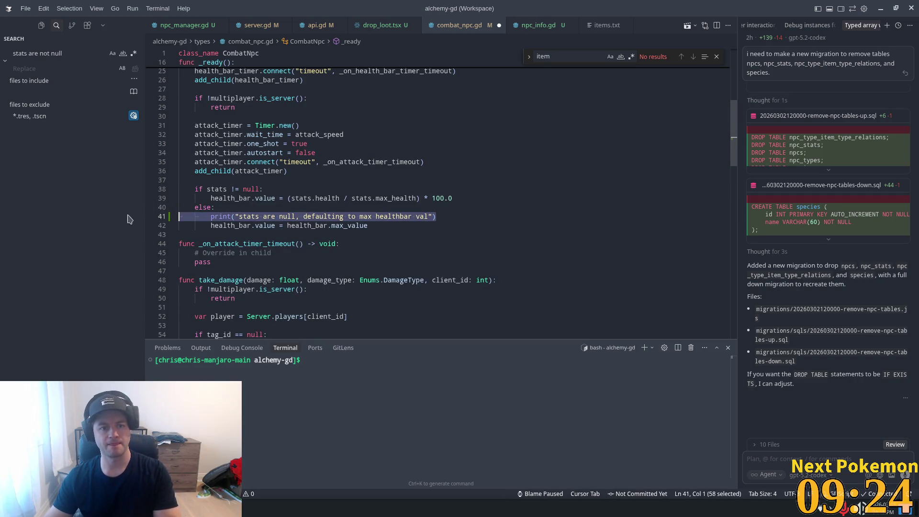
pyautogui.press('BackSpace')
pyautogui.hotkey('ctrl', 's')
pyautogui.scroll(3, 595, 221)
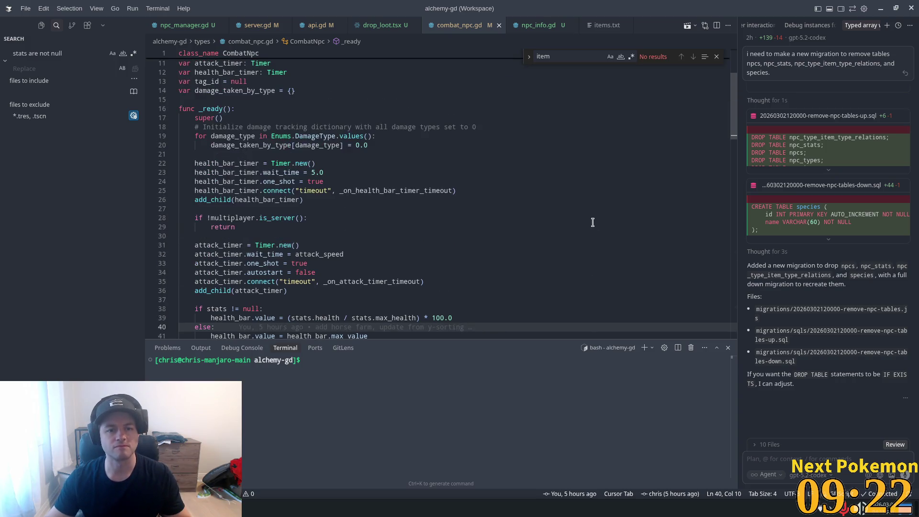
pyautogui.moveTo(733, 138); pyautogui.dragTo(743, 283)
pyautogui.hotkey('alt', 'Tab')
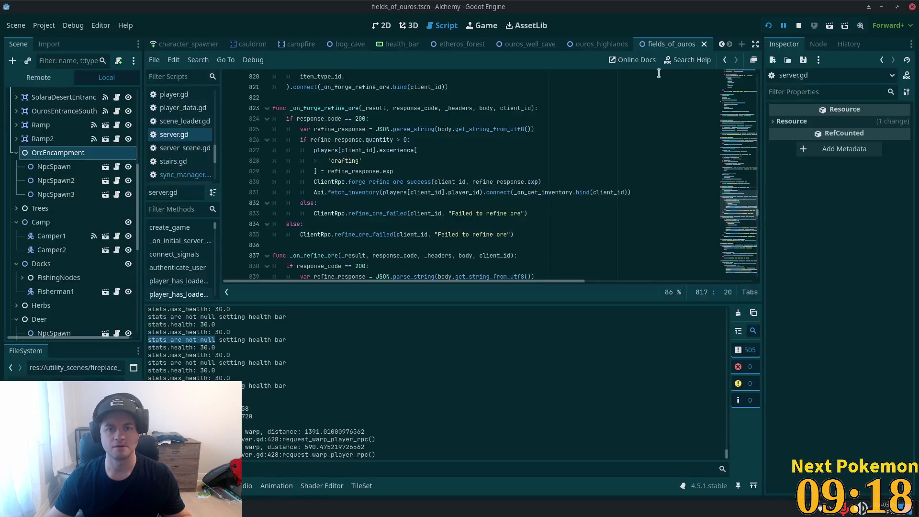
# Step: Relaunch the game, QuickLogin into Fields of Ouros, and bring the editor back forward
pyautogui.click(768, 25)
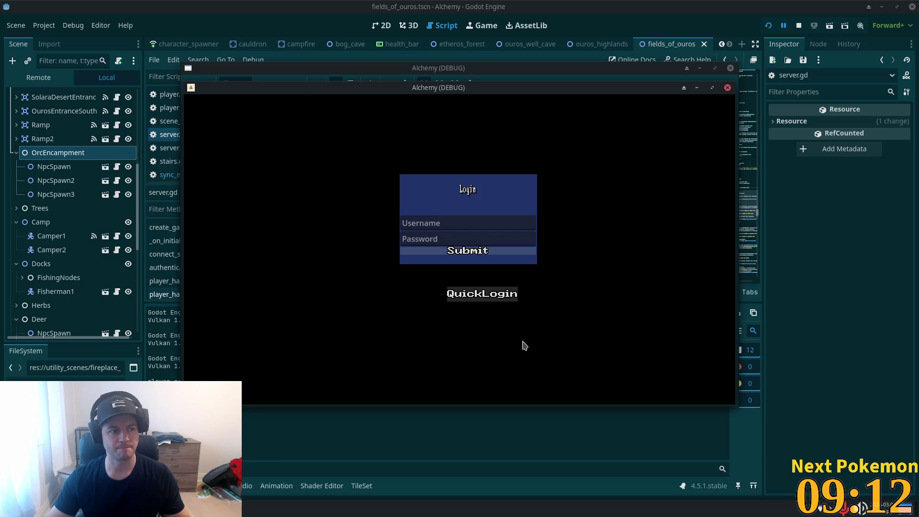
pyautogui.click(503, 294)
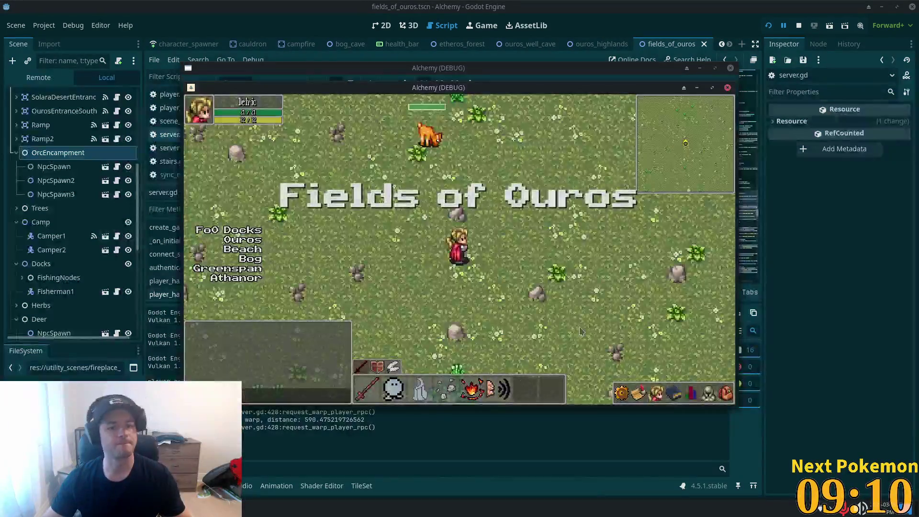
pyautogui.click(249, 498)
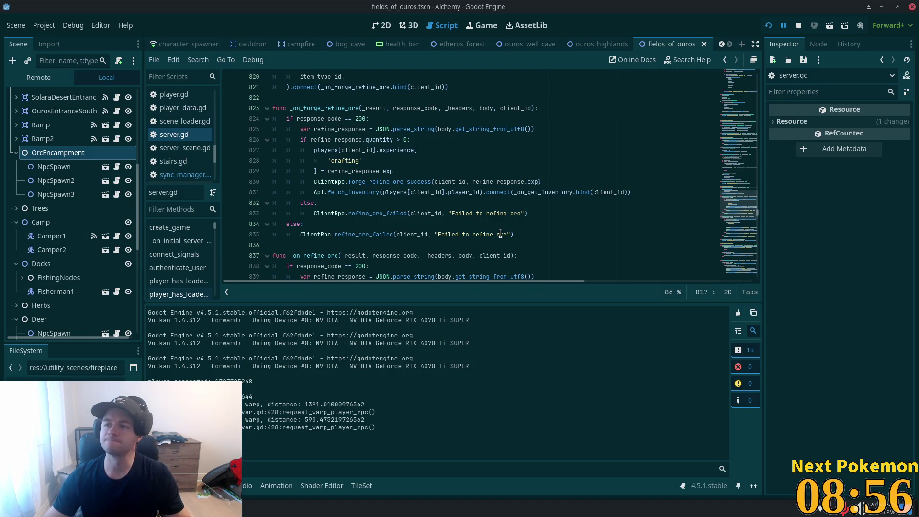
# Step: Open the Debugger and check the Session 2 output and Session 1's Errors list
pyautogui.click(419, 191)
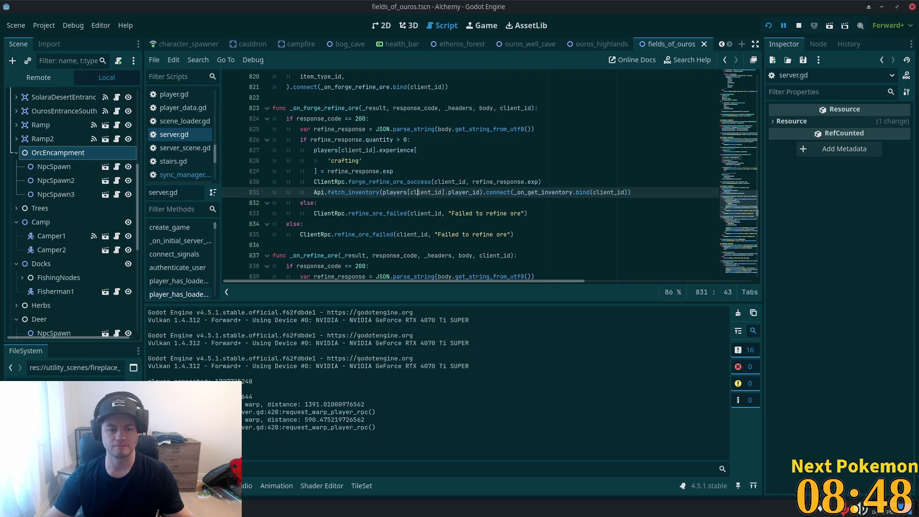
pyautogui.hotkey('alt', 'd')
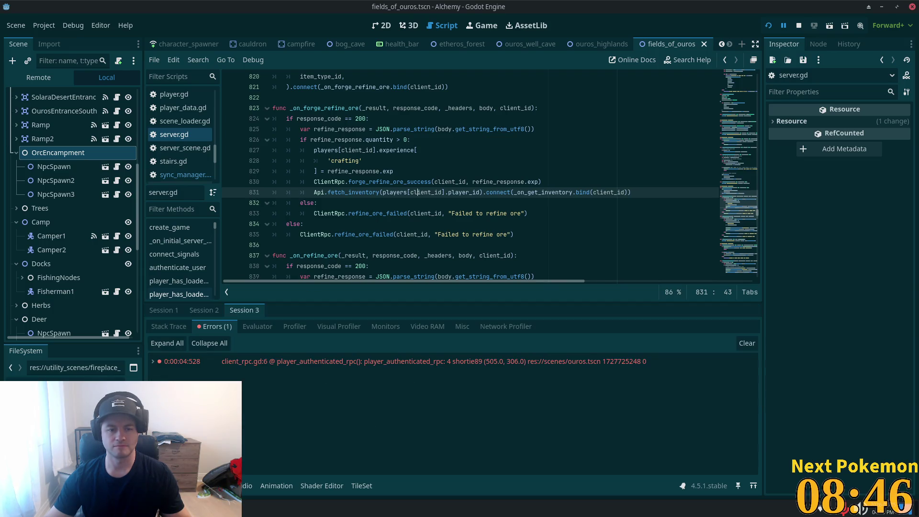
pyautogui.click(204, 310)
pyautogui.click(164, 310)
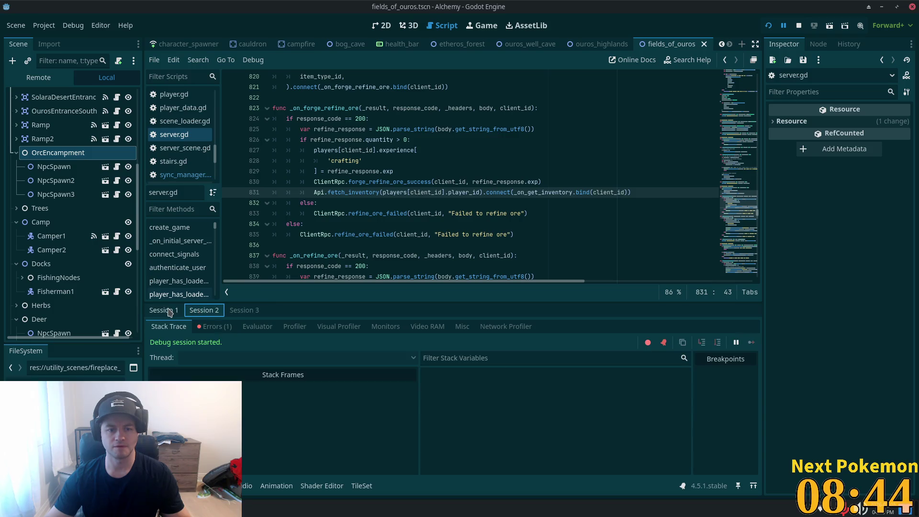
pyautogui.click(209, 327)
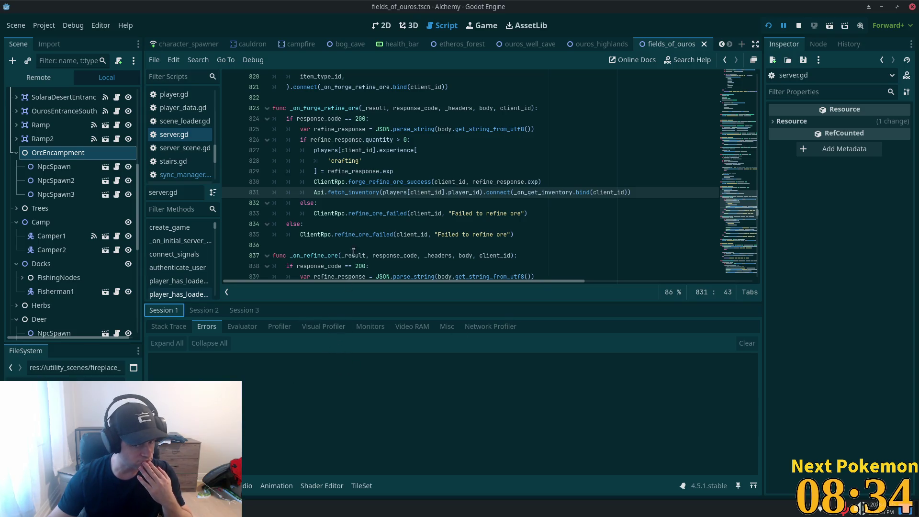
# Step: Scroll server.gd down to line 842 and bring up the Quick Open file picker
pyautogui.scroll(-1, 385, 126)
pyautogui.scroll(-5, 385, 131)
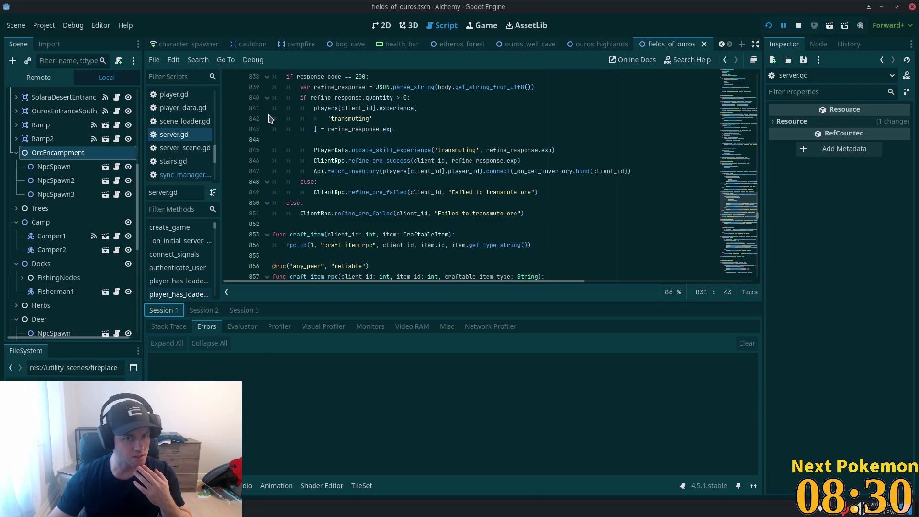
pyautogui.click(543, 120)
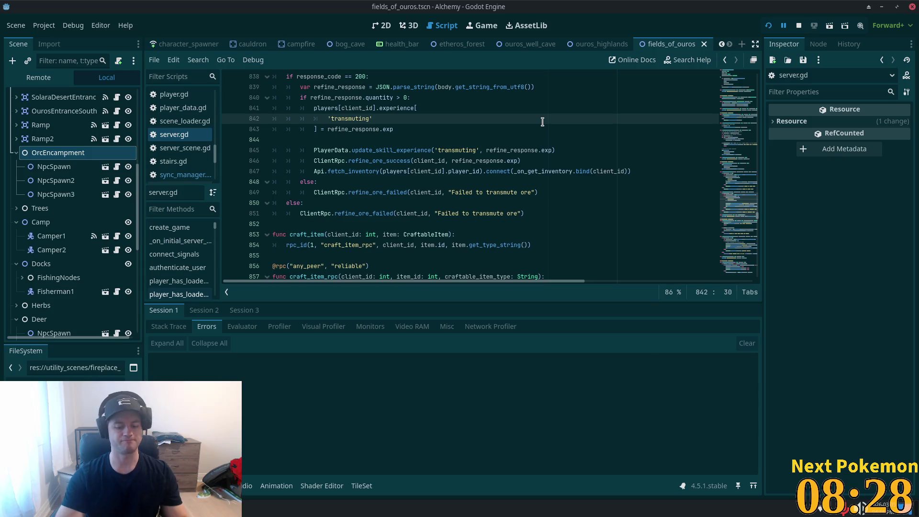
pyautogui.hotkey('ctrl', 'shift', 'o')
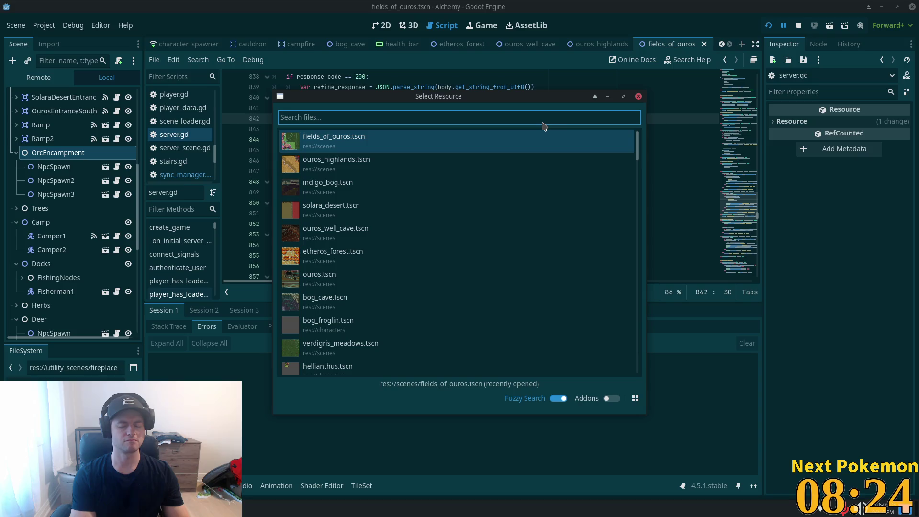
# Step: Open api.gd through Quick Open by searching 'api' and scroll through it
pyautogui.write('api')
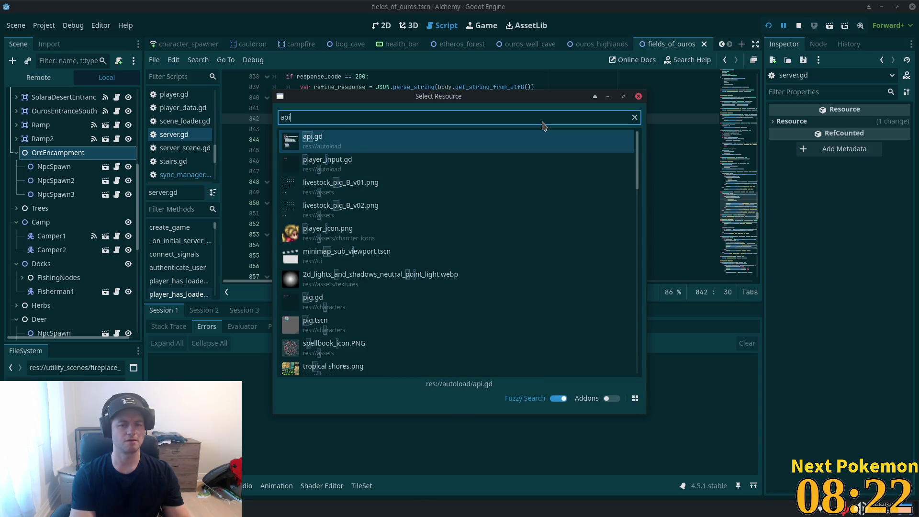
pyautogui.press('Return')
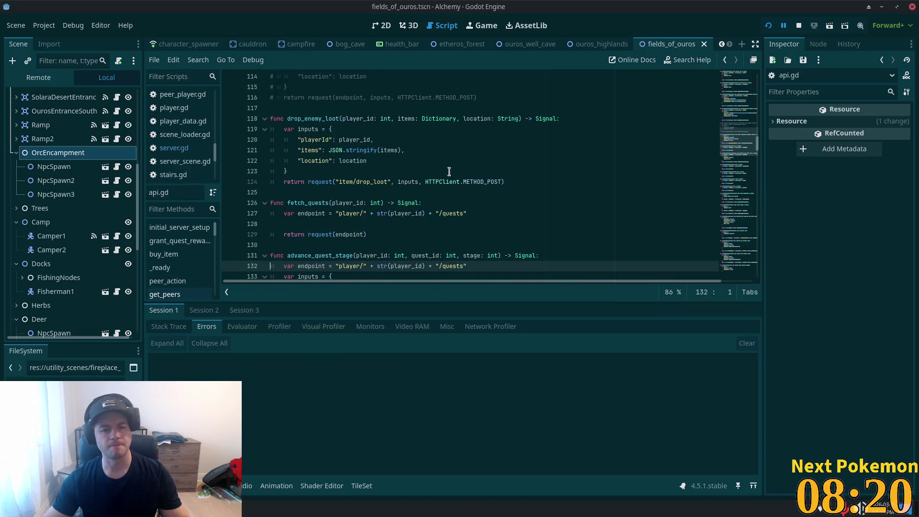
pyautogui.scroll(-4, 314, 199)
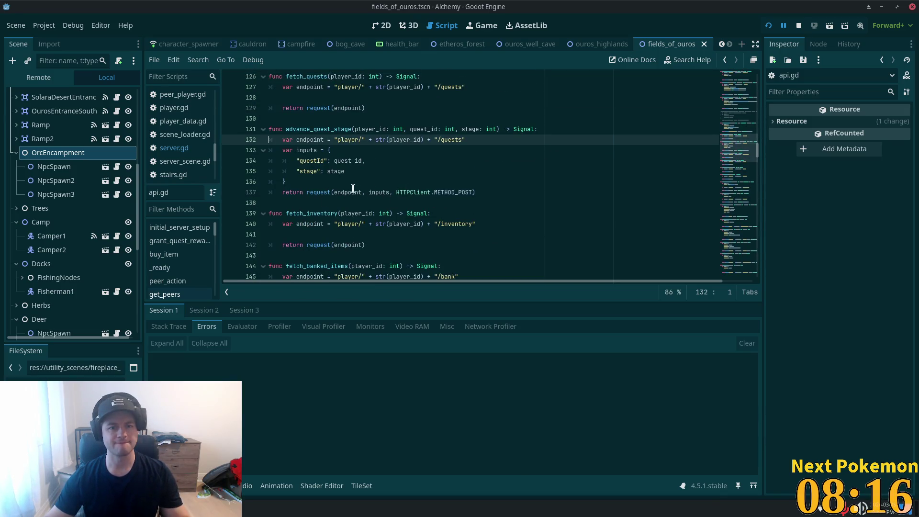
pyautogui.scroll(3, 345, 197)
pyautogui.scroll(-6, 393, 213)
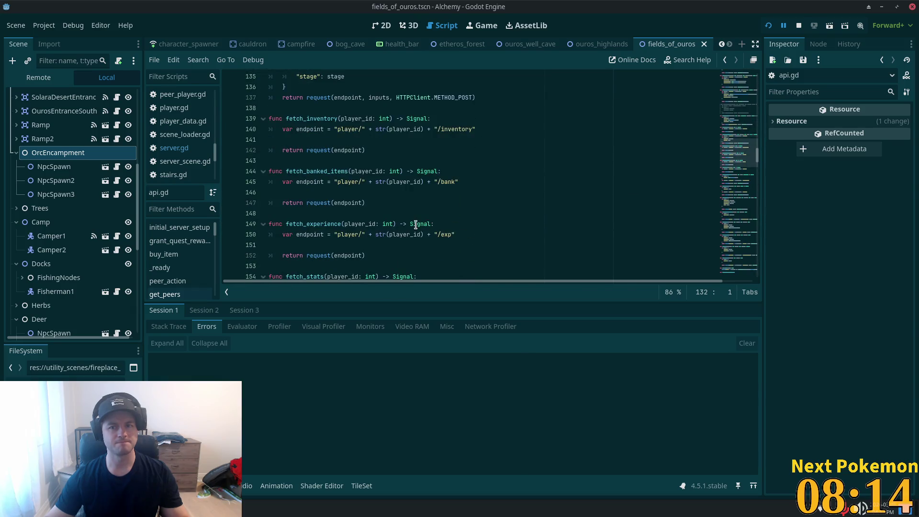
# Step: Delete the old commented-out drop_enemy_loot function above the new version in api.gd
pyautogui.click(479, 162)
pyautogui.scroll(8, 521, 188)
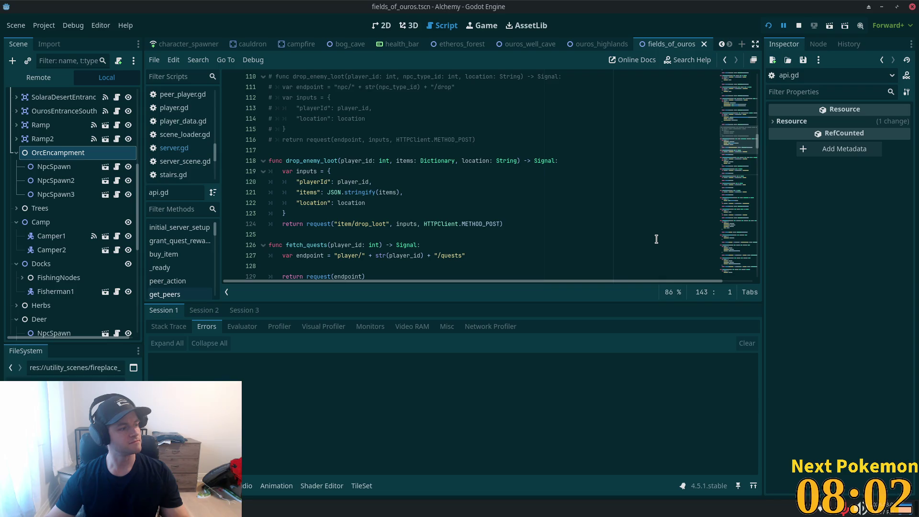
pyautogui.scroll(5, 385, 209)
pyautogui.scroll(-4, 385, 209)
pyautogui.moveTo(476, 171)
pyautogui.mouseDown()
pyautogui.moveTo(280, 158)
pyautogui.moveTo(273, 97)
pyautogui.mouseUp()
pyautogui.press('BackSpace')
pyautogui.press('BackSpace')
pyautogui.scroll(5, 573, 153)
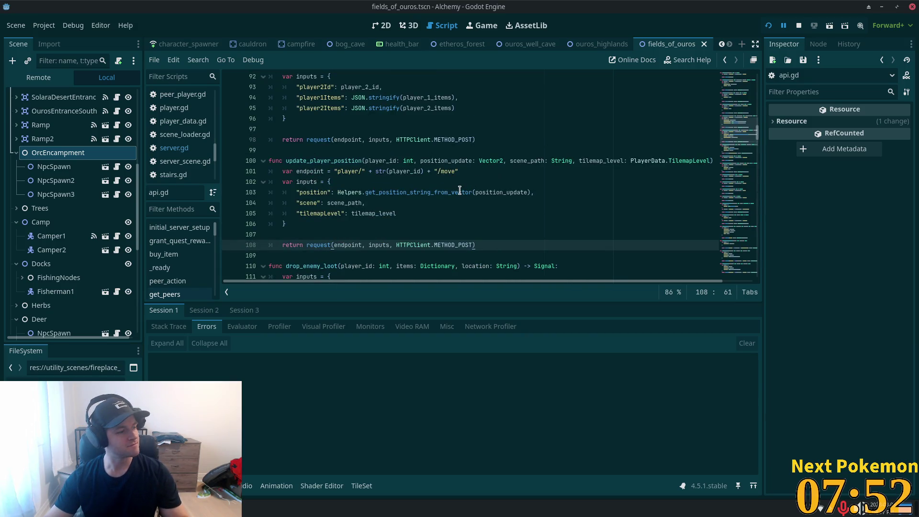
pyautogui.moveTo(459, 191)
pyautogui.scroll(-1, 460, 190)
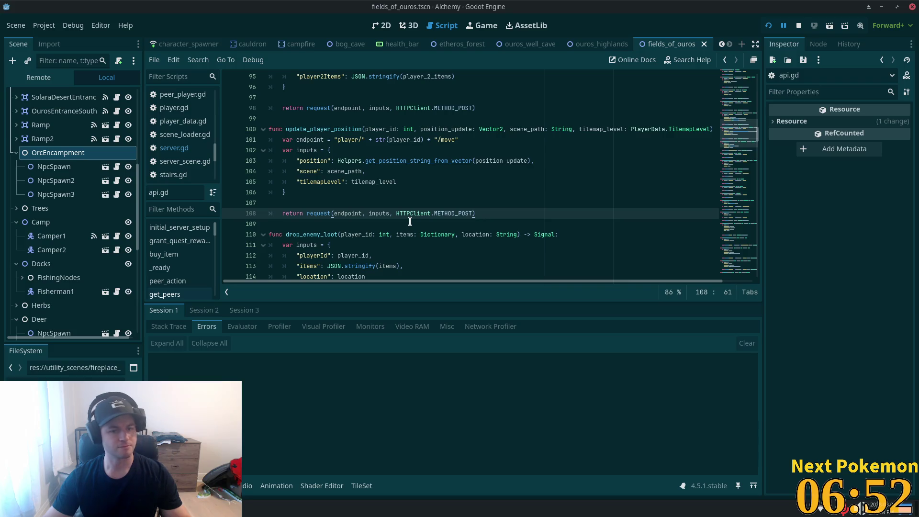
# Step: Scroll through api.gd to review update_player_position and the other request functions
pyautogui.scroll(-5, 405, 225)
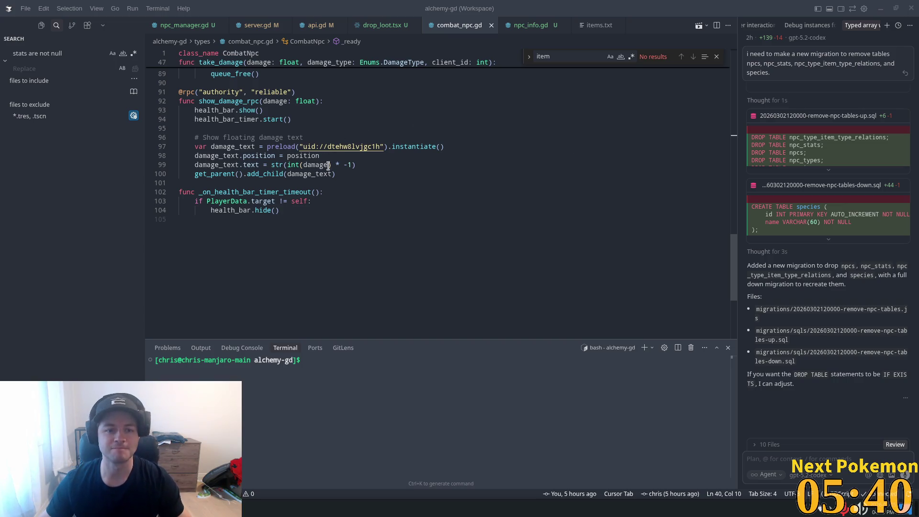
# Step: Review combat_npc.gd's health bar calculation around line 39, then switch back to Godot
pyautogui.click(248, 277)
pyautogui.scroll(3, 332, 272)
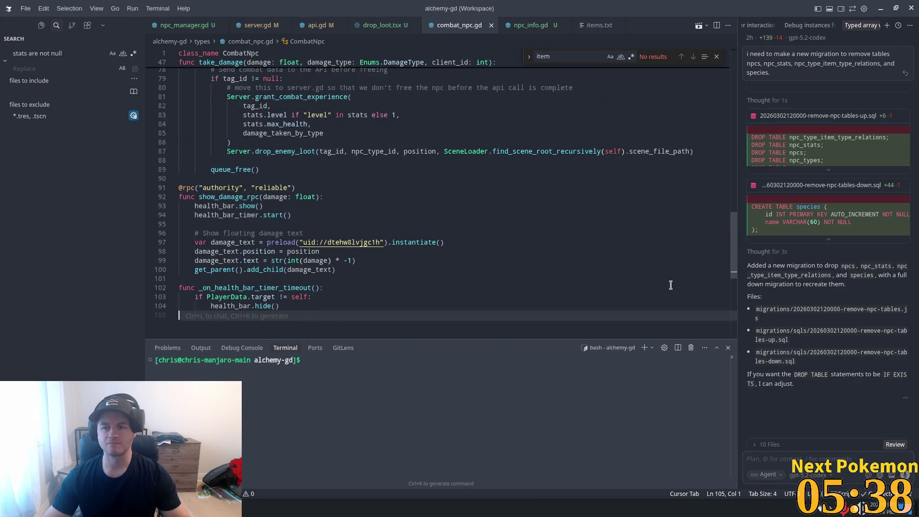
pyautogui.scroll(20, 729, 247)
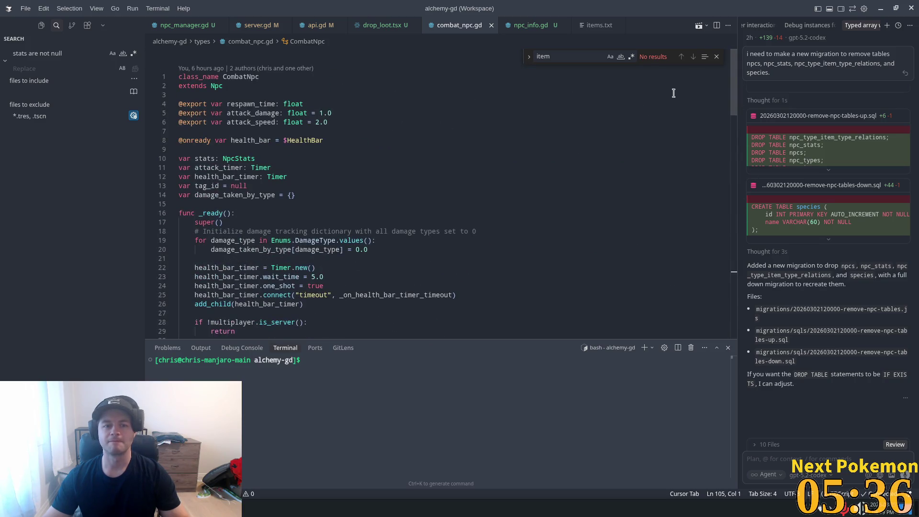
pyautogui.scroll(-4, 452, 303)
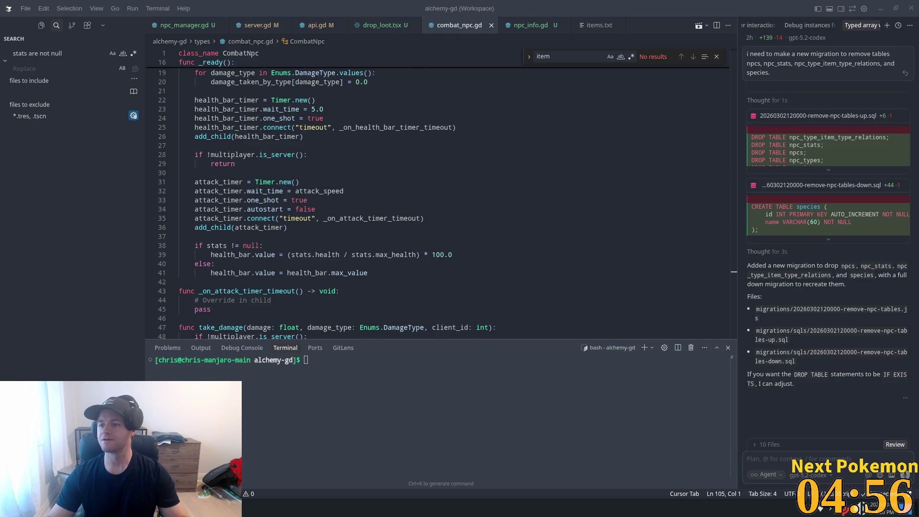
pyautogui.click(286, 255)
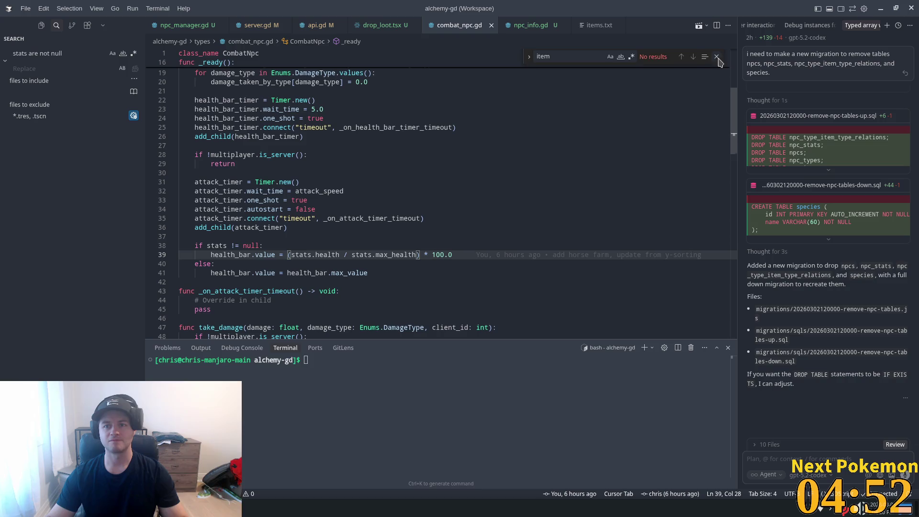
pyautogui.scroll(-1, 430, 220)
pyautogui.scroll(-10, 430, 220)
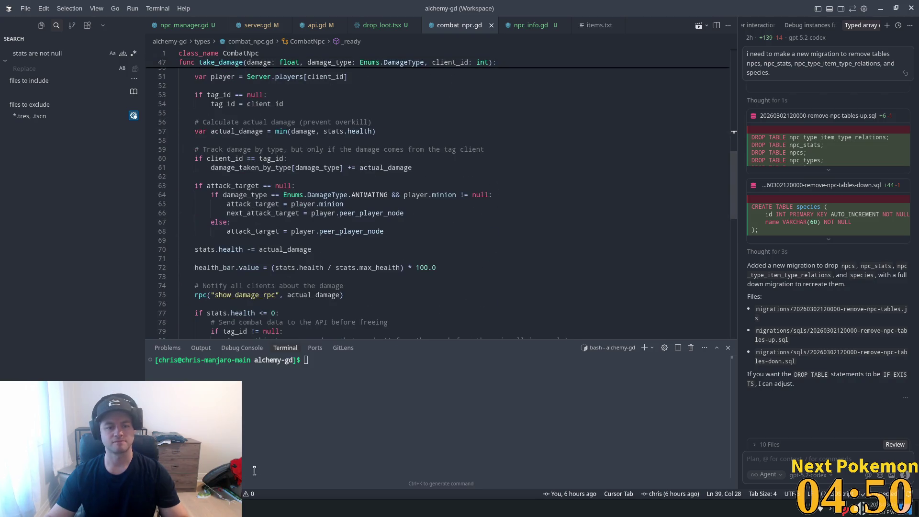
pyautogui.hotkey('alt', 'Tab')
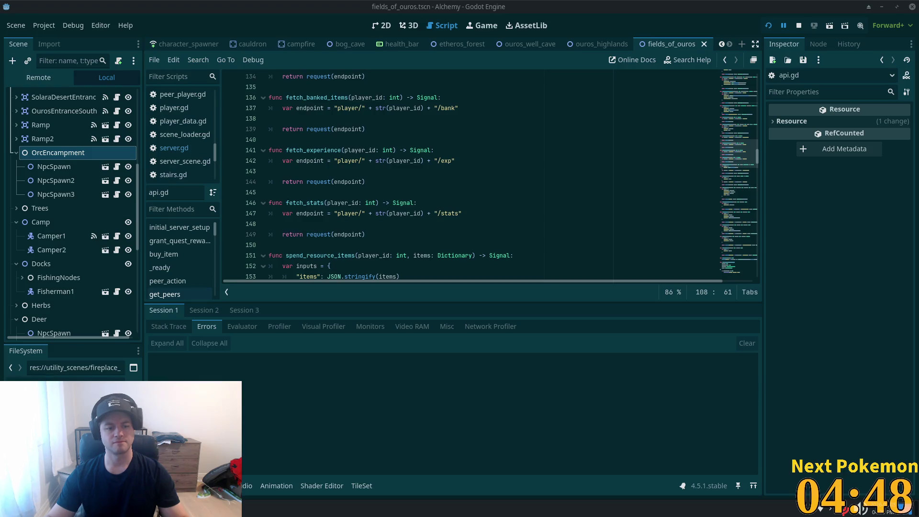
# Step: Relaunch the game and move one debug window aside so both clients show
pyautogui.click(225, 508)
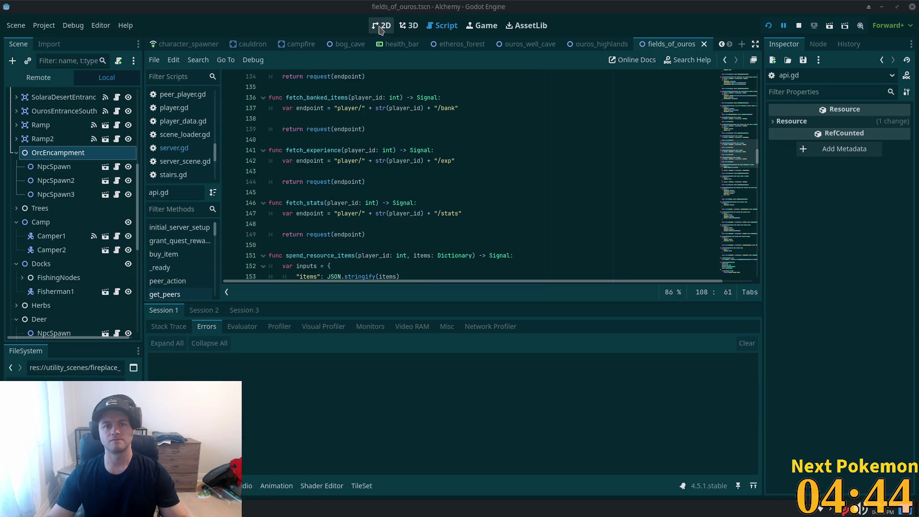
pyautogui.click(768, 26)
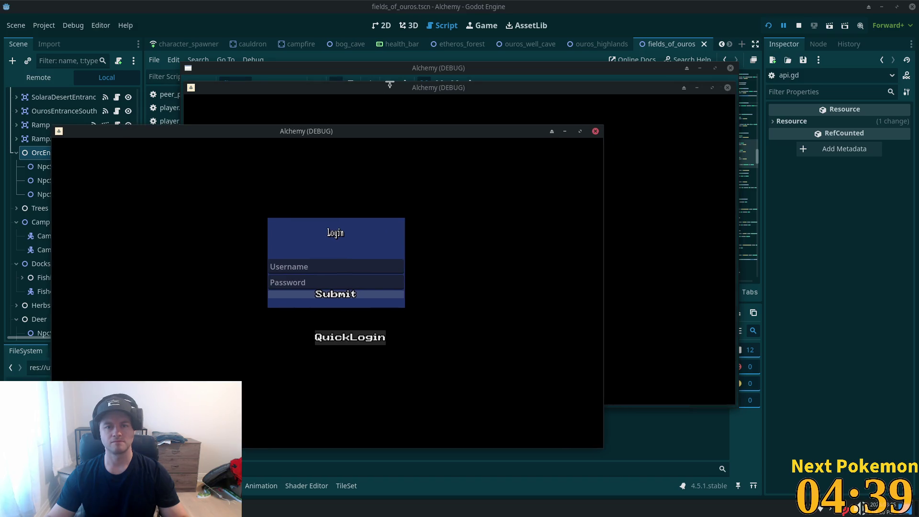
pyautogui.moveTo(389, 84)
pyautogui.mouseDown()
pyautogui.moveTo(458, 96)
pyautogui.moveTo(557, 157)
pyautogui.mouseUp()
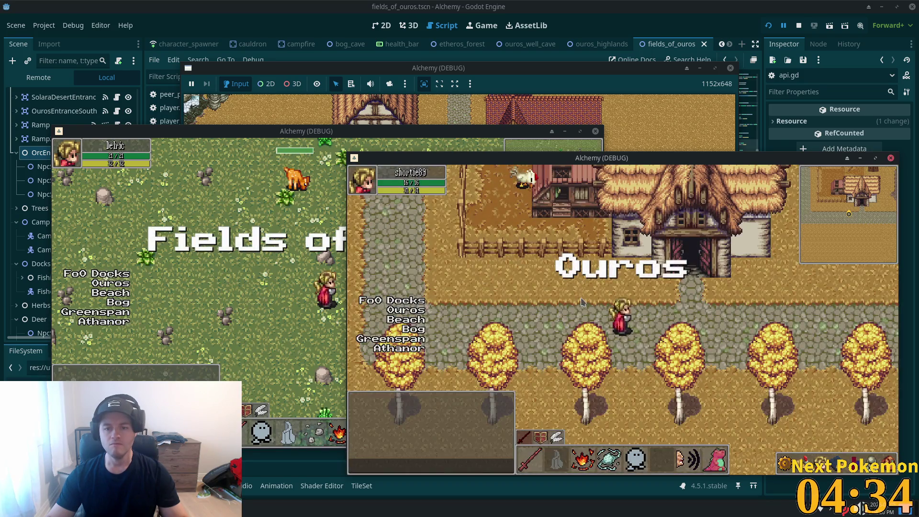
# Step: Walk through Ouros up into the farm and attack a nearby cow
pyautogui.press('d')
pyautogui.press('w')
pyautogui.press('d')
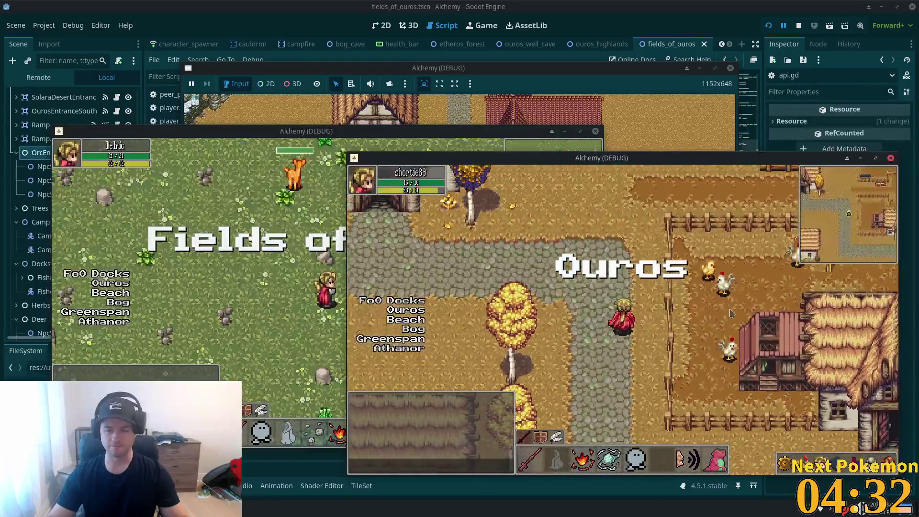
pyautogui.press('w')
pyautogui.press('w')
pyautogui.press('d')
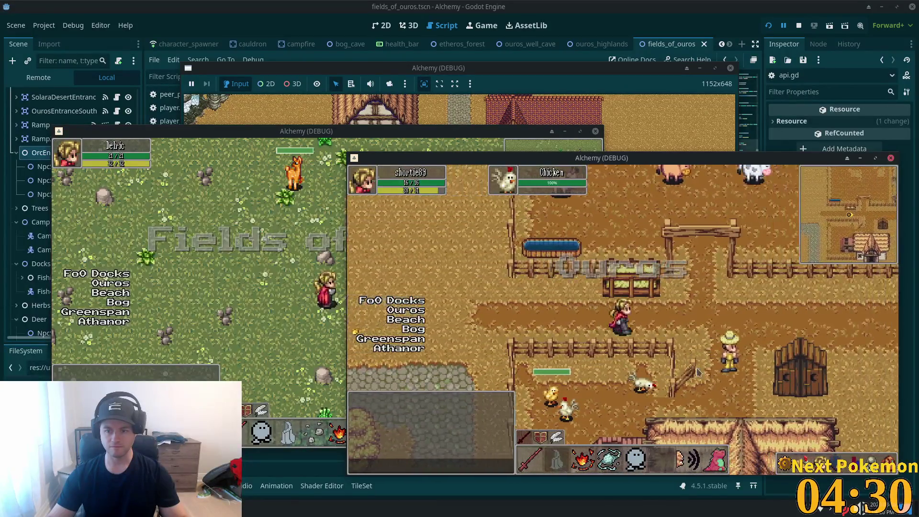
pyautogui.press('1')
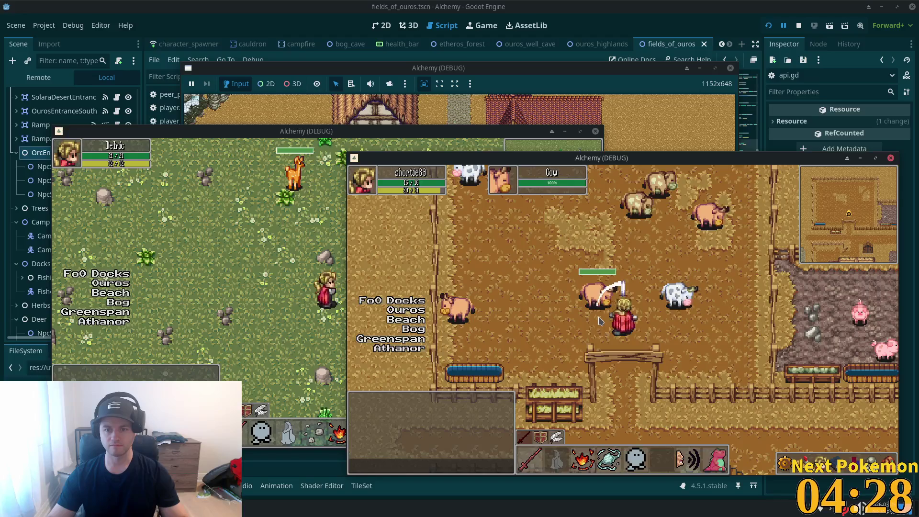
pyautogui.press('w')
pyautogui.press('a')
pyautogui.press('d')
pyautogui.press('1')
pyautogui.press('1')
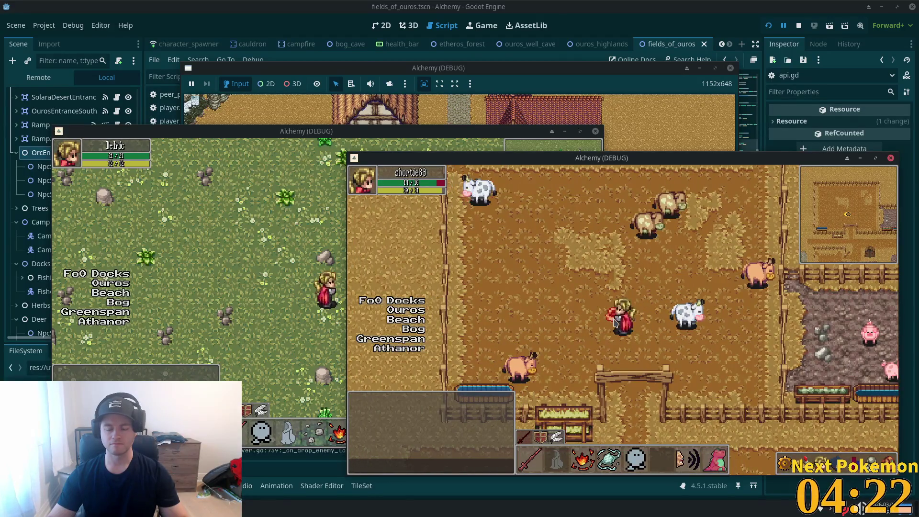
# Step: Circle into the cow pen, kill a cow and pick up its dropped meat
pyautogui.press('s')
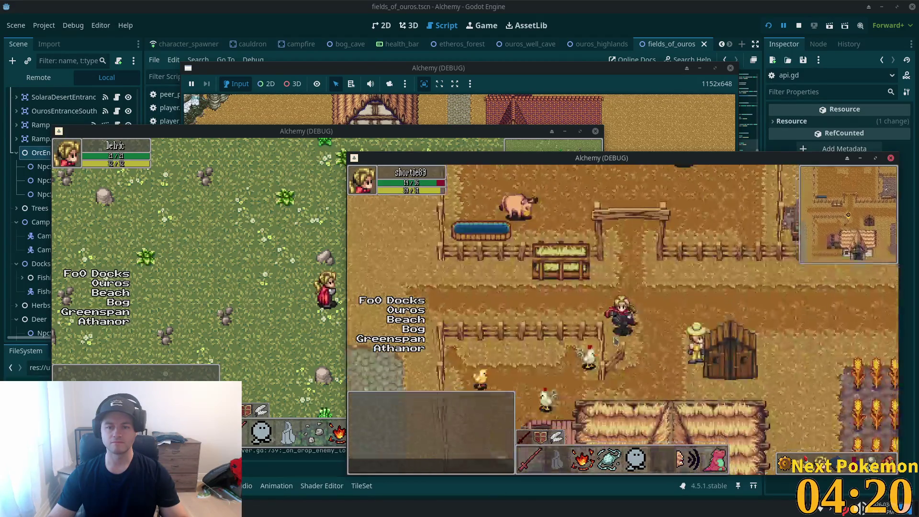
pyautogui.press('a')
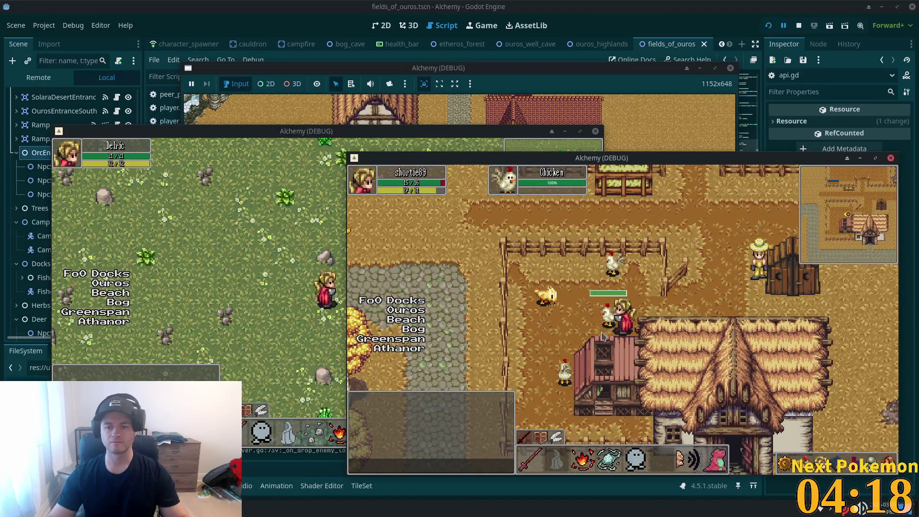
pyautogui.press('w')
pyautogui.press('s')
pyautogui.press('a')
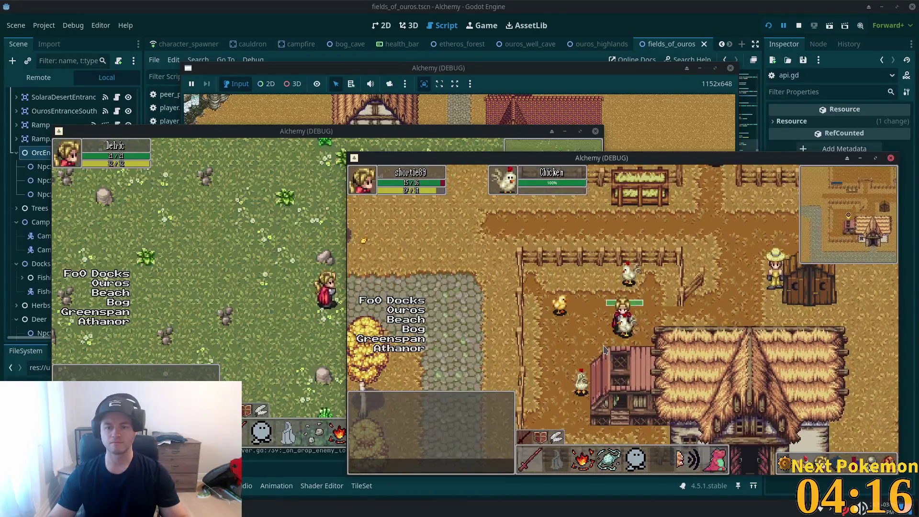
pyautogui.press('w')
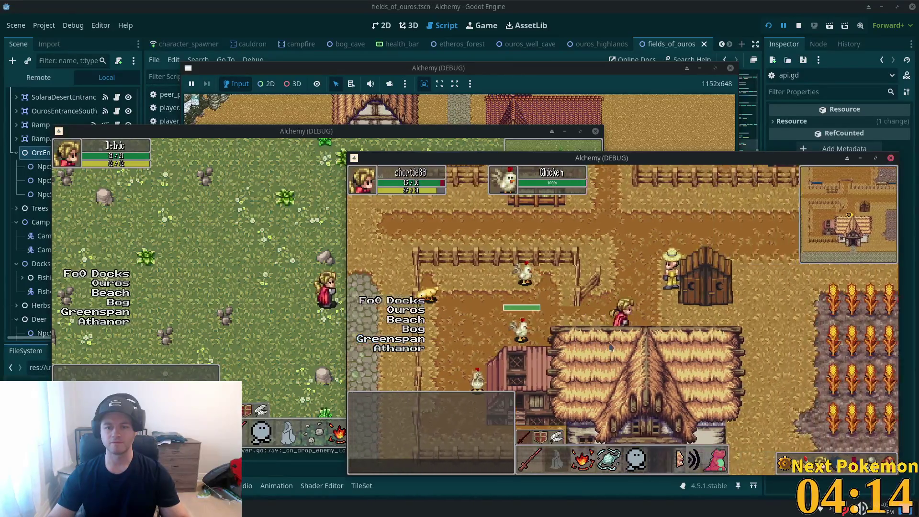
pyautogui.click(641, 325)
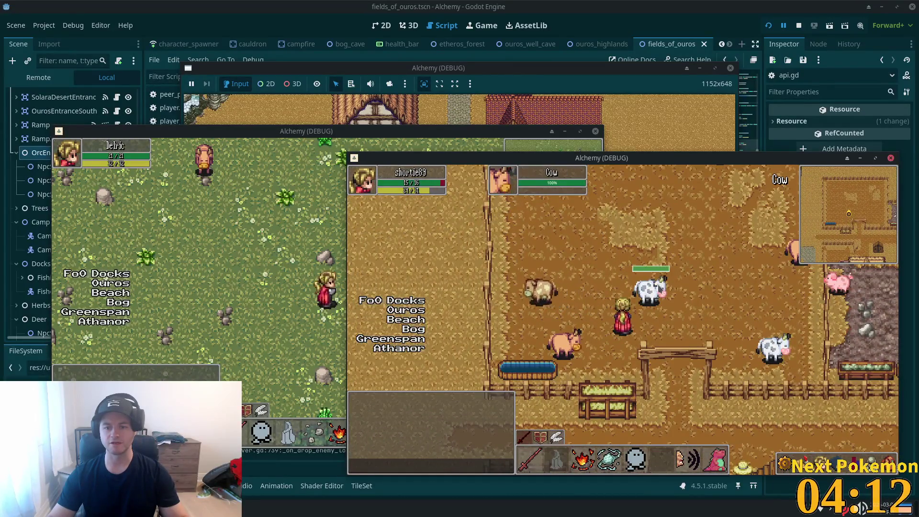
pyautogui.press('d')
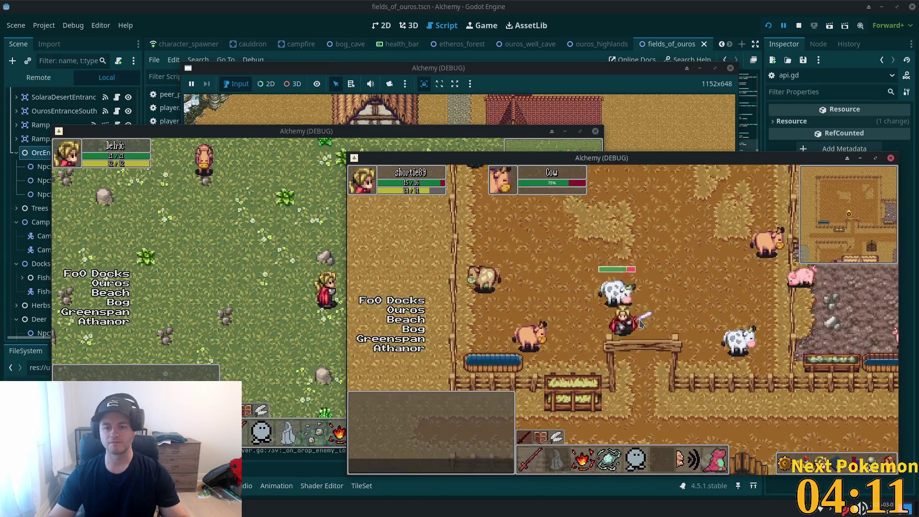
pyautogui.click(640, 324)
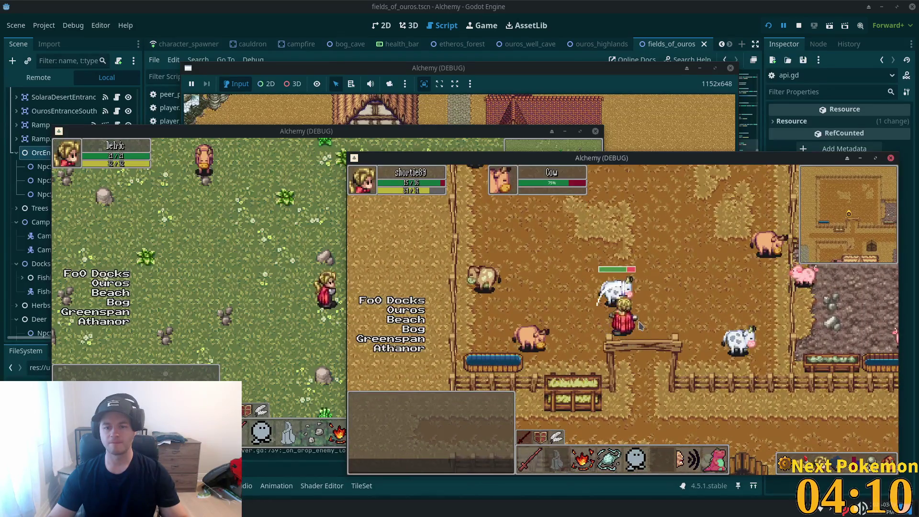
pyautogui.press('s')
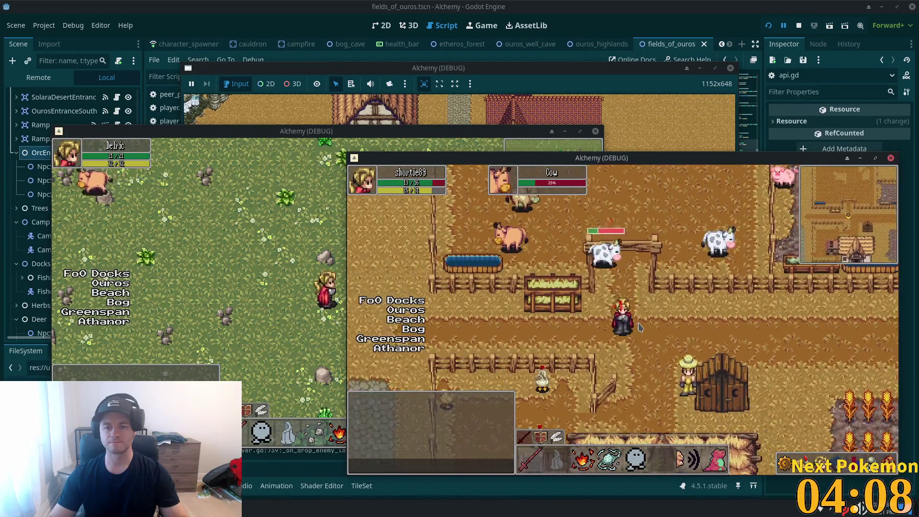
pyautogui.click(640, 327)
pyautogui.click(602, 290)
pyautogui.press('s')
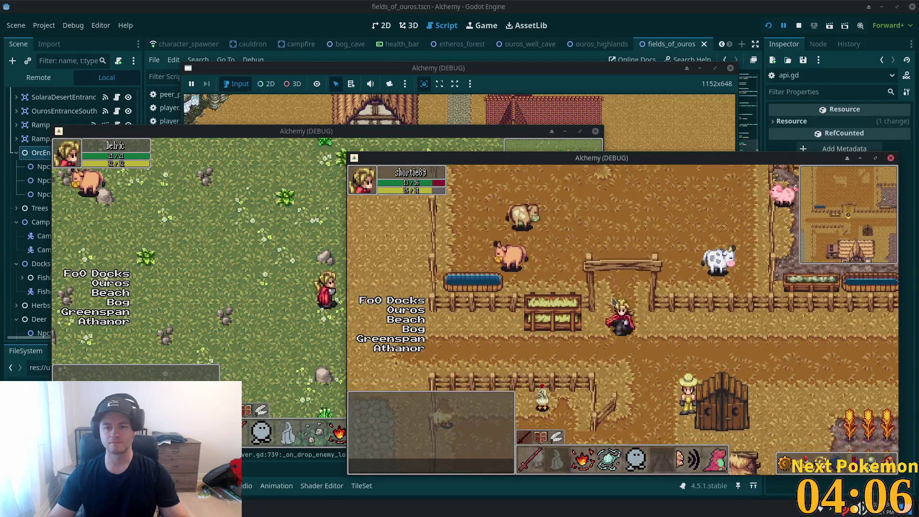
pyautogui.press('a')
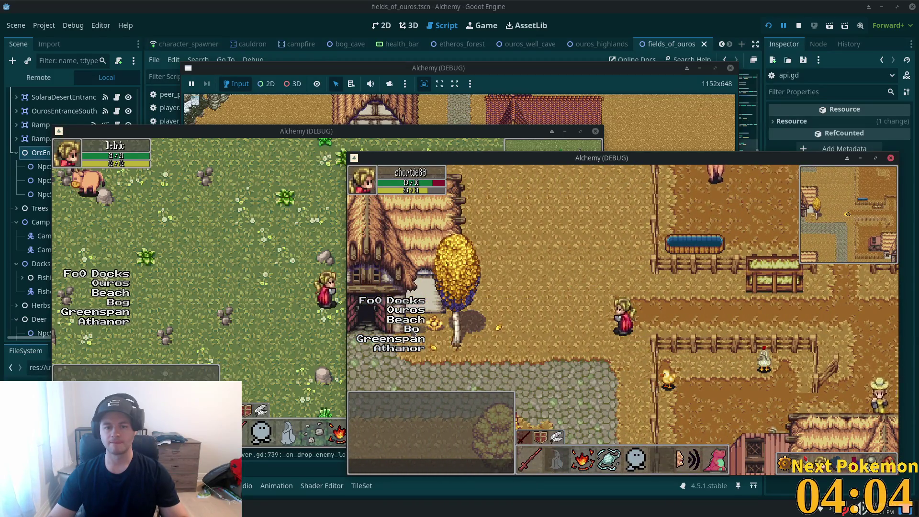
# Step: Teleport to Solara Desert then Indigo Bog, kill a Bog Slime, and stop the game
pyautogui.click(404, 323)
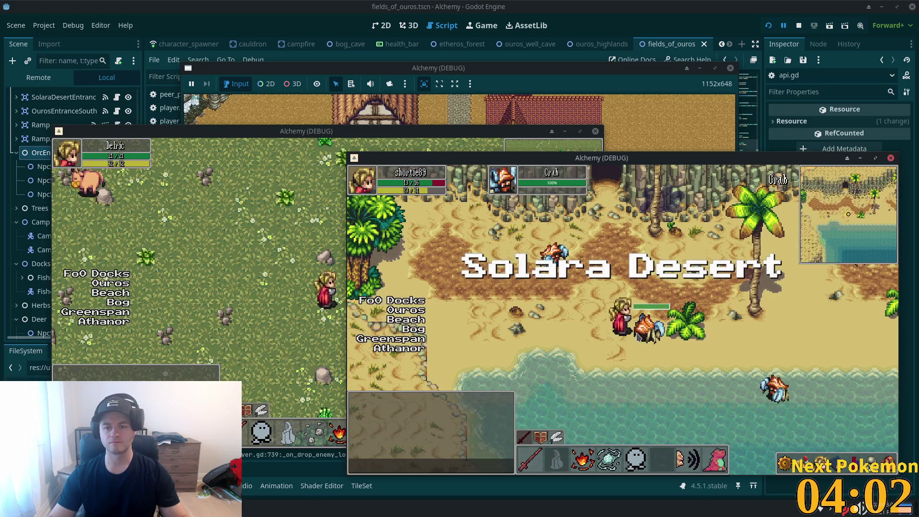
pyautogui.press('d')
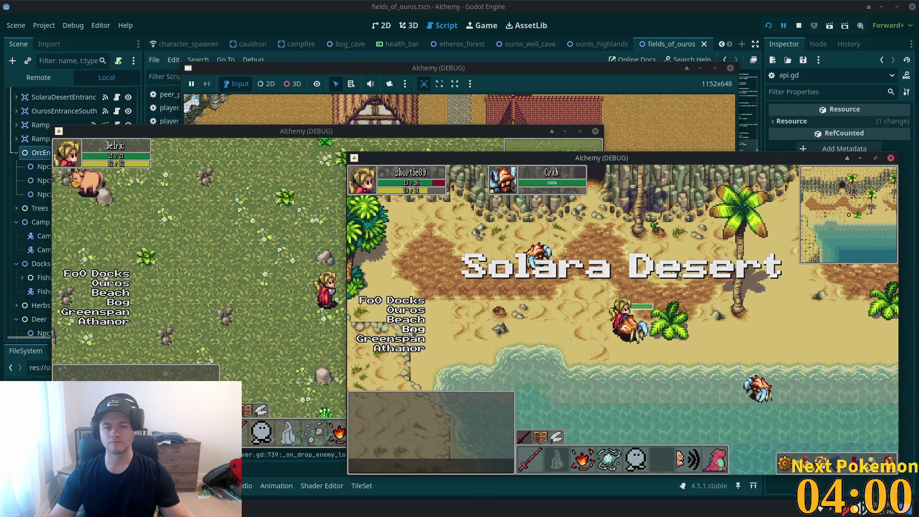
pyautogui.click(416, 329)
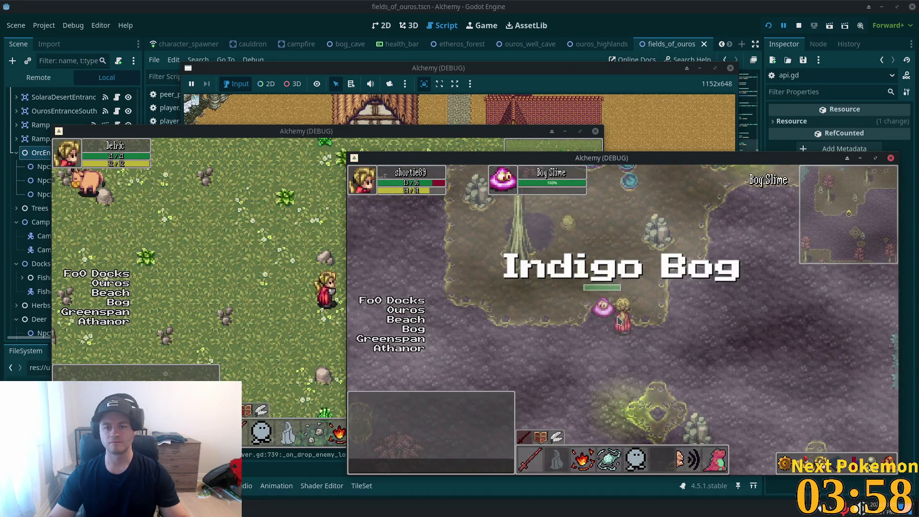
pyautogui.click(617, 318)
pyautogui.click(617, 323)
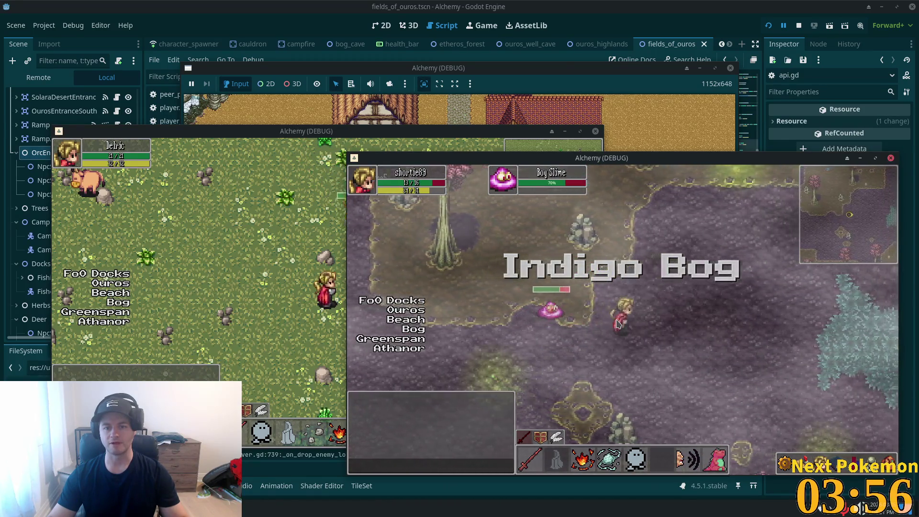
pyautogui.press('d')
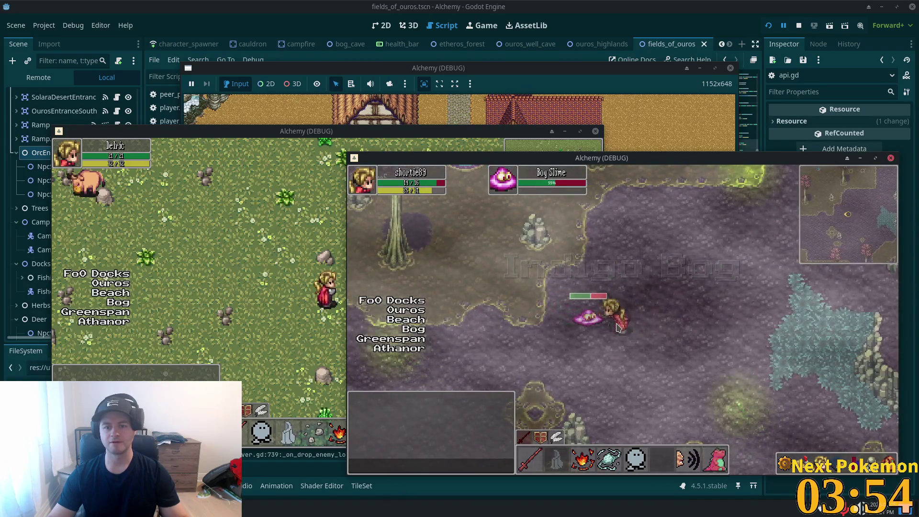
pyautogui.click(617, 328)
pyautogui.click(618, 327)
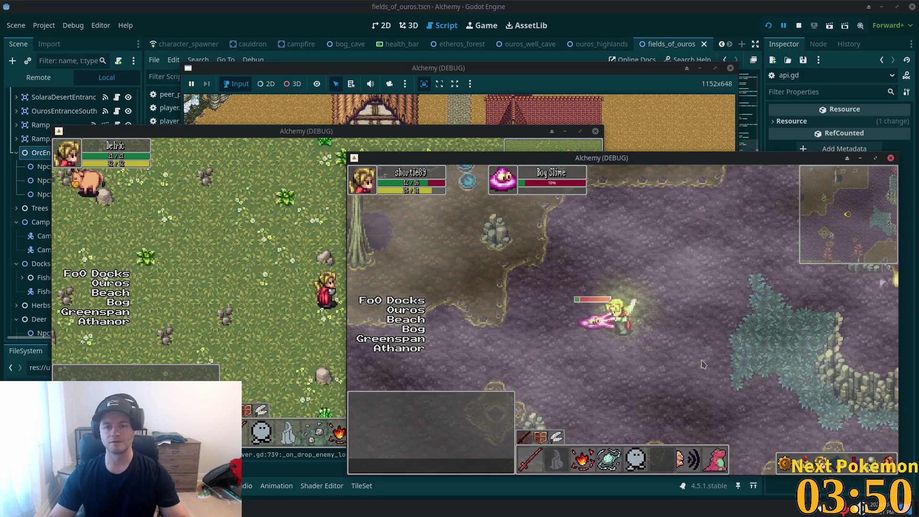
pyautogui.press('a')
pyautogui.press('s')
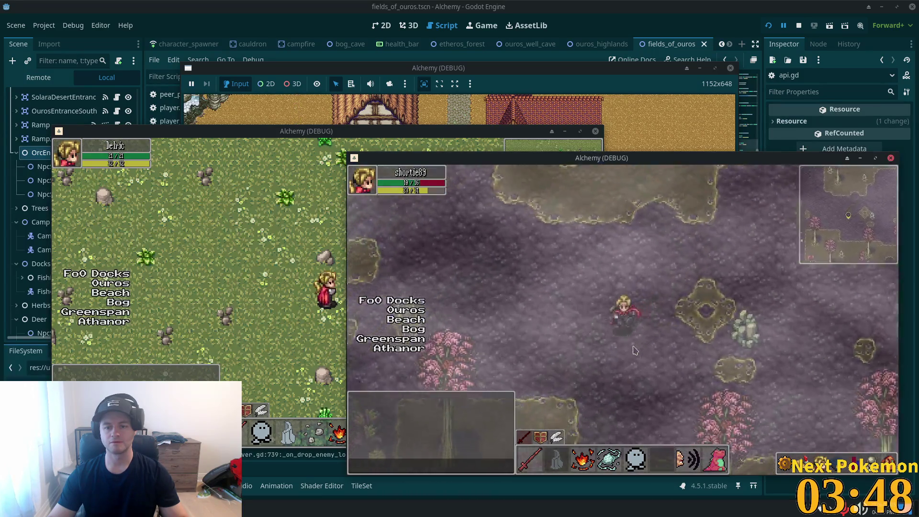
pyautogui.press('a')
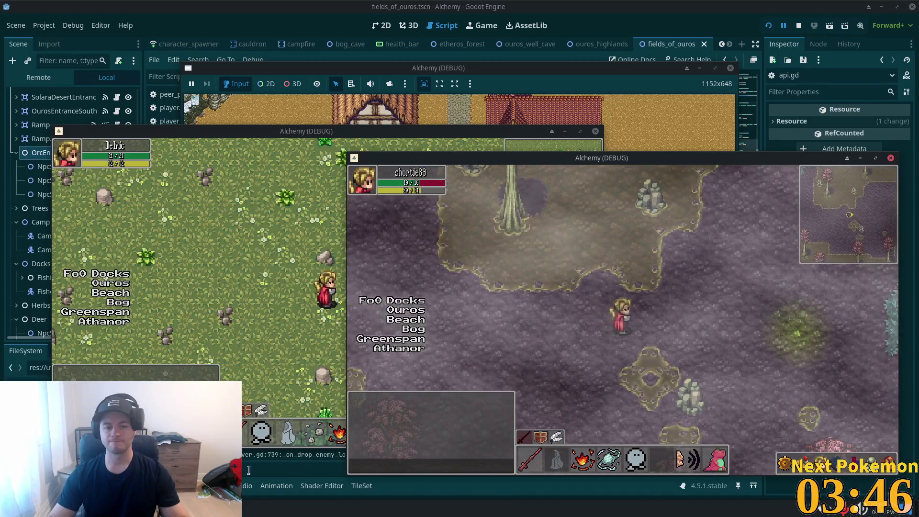
pyautogui.press('F8')
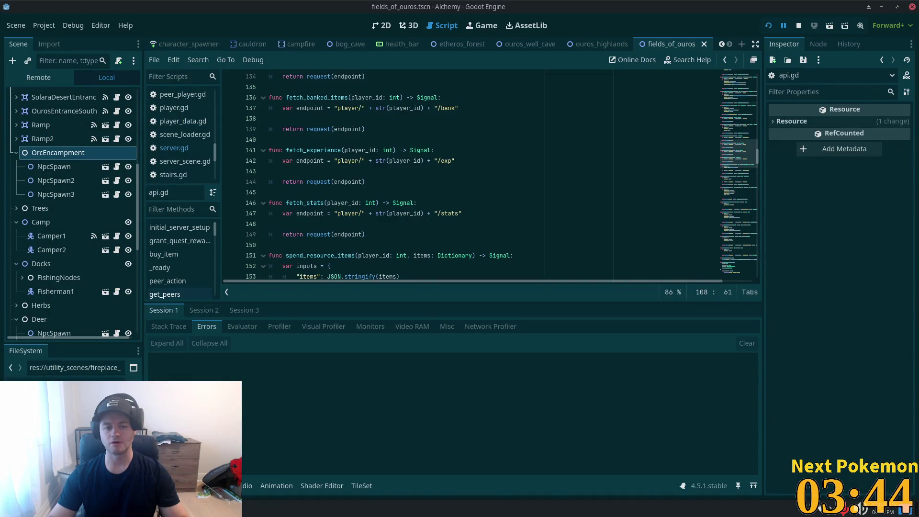
# Step: Read the _on_drop_enemy_loot entries in the Output log, then switch to Cursor
pyautogui.click(178, 485)
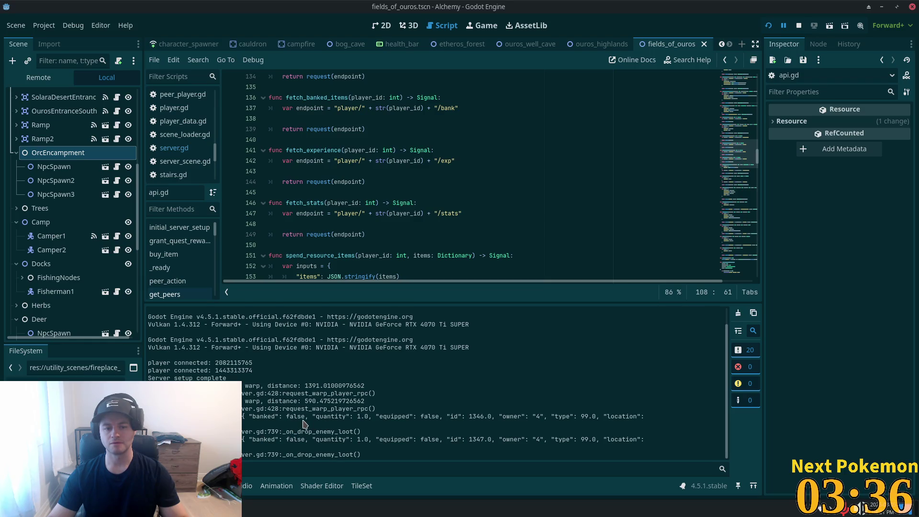
pyautogui.click(392, 245)
pyautogui.scroll(-6, 546, 230)
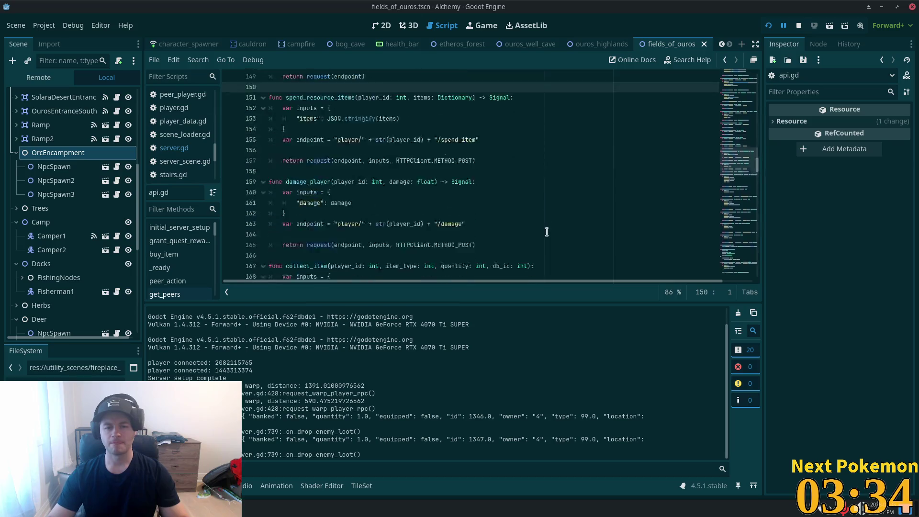
pyautogui.hotkey('alt', 'Tab')
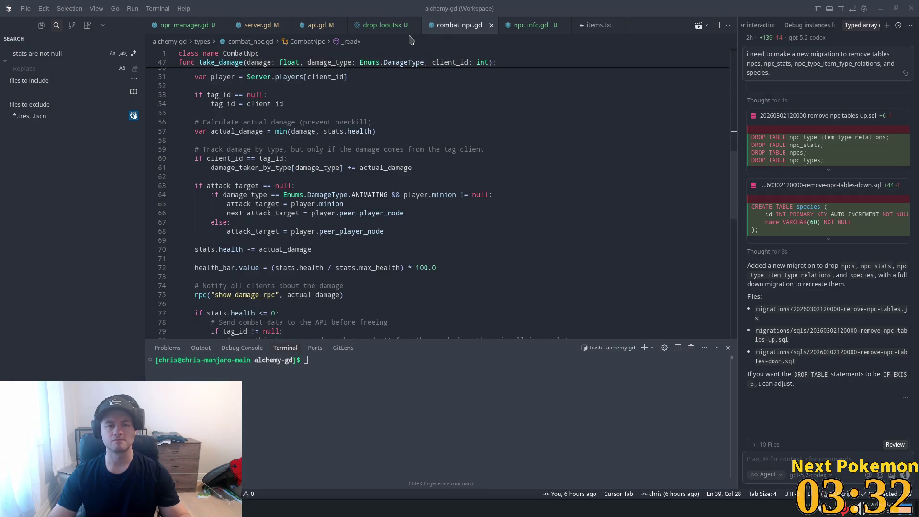
# Step: Open npcs.json in Cursor's Explorer and scroll down to the Wolf's drop entry
pyautogui.click(577, 27)
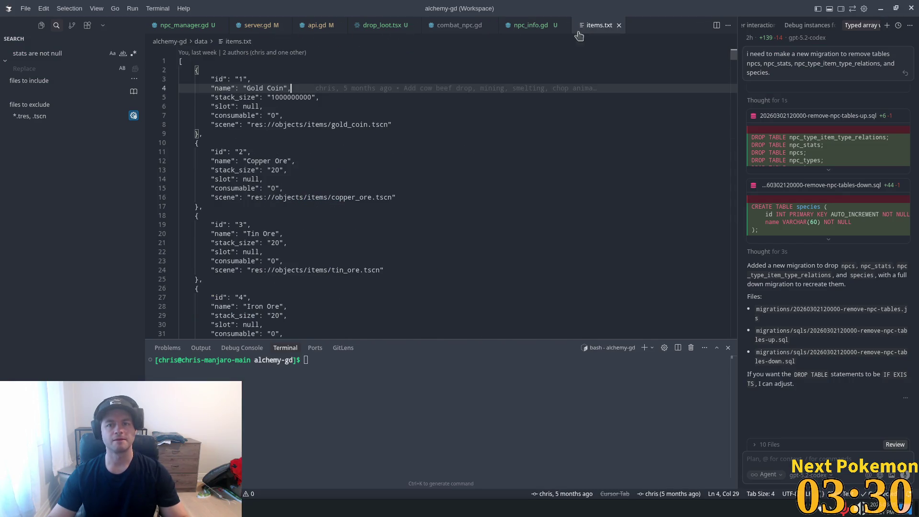
pyautogui.click(41, 25)
pyautogui.click(37, 277)
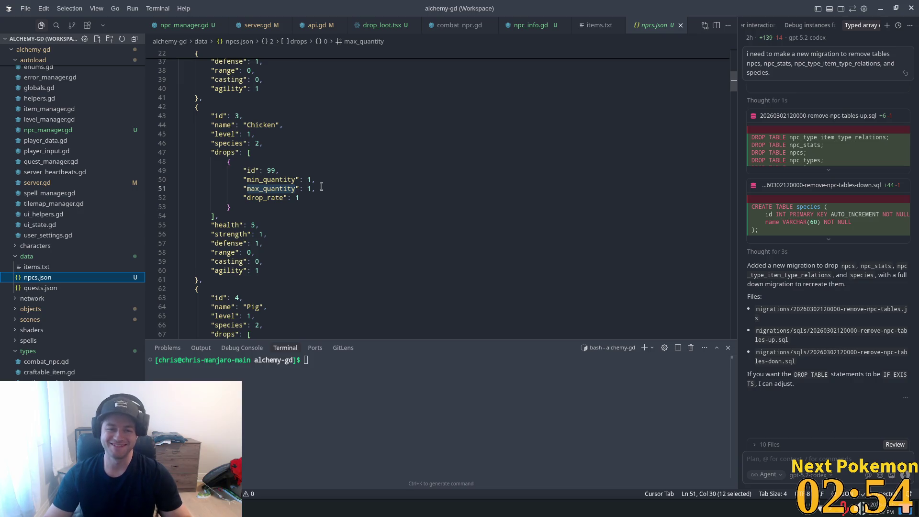
pyautogui.scroll(-5, 335, 225)
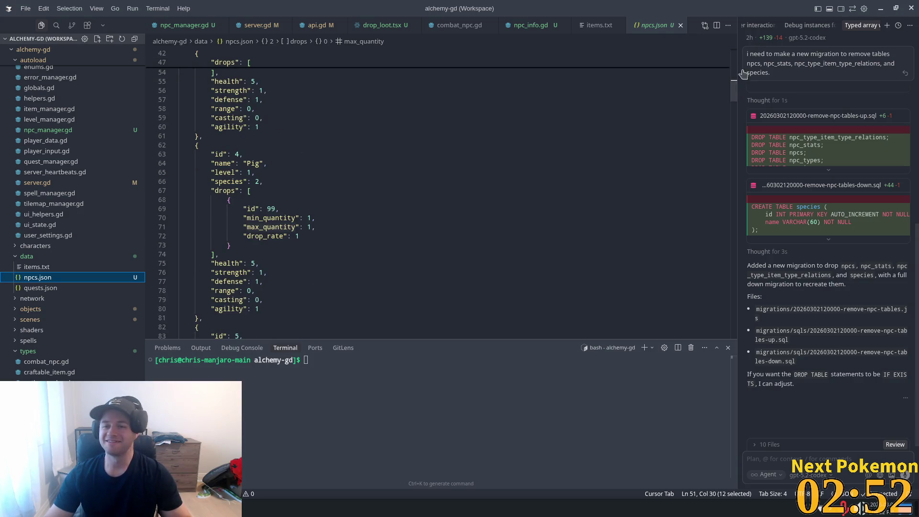
pyautogui.scroll(-15, 588, 103)
pyautogui.click(590, 104)
# Step: Search npcs.json for 'bog' to reach the Bog Slime's item-99 drop entry
pyautogui.hotkey('ctrl', 'f')
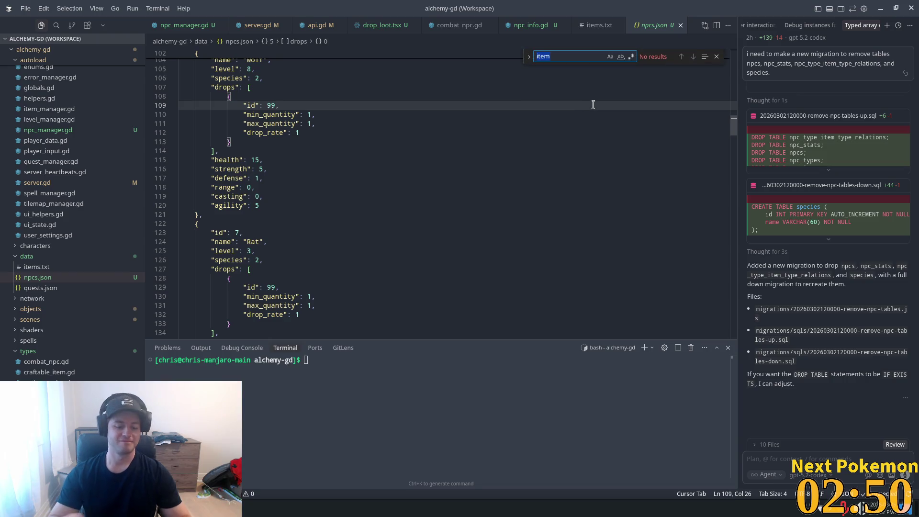
pyautogui.write('bog')
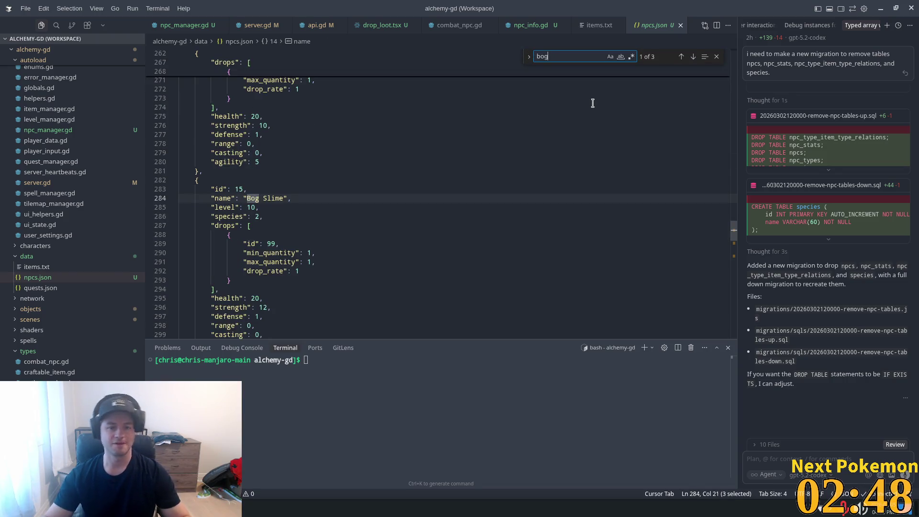
pyautogui.scroll(-2, 268, 182)
pyautogui.click(259, 179)
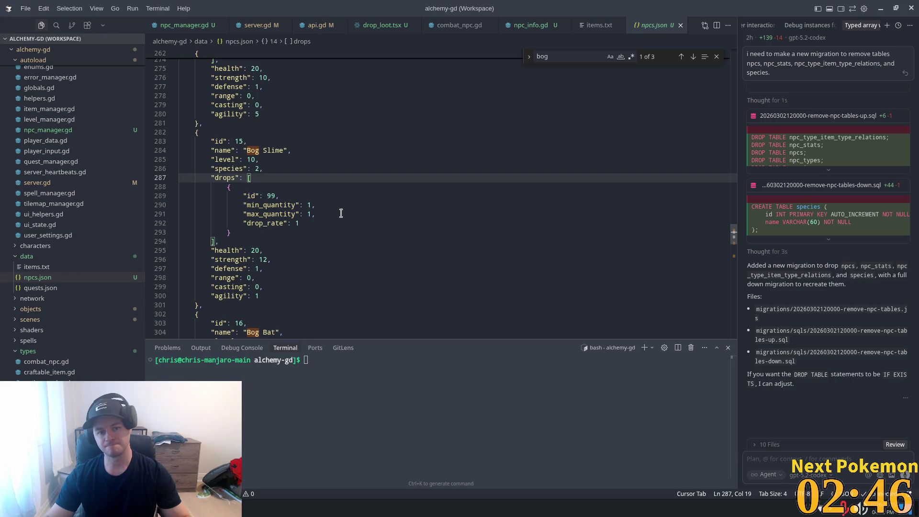
pyautogui.click(303, 214)
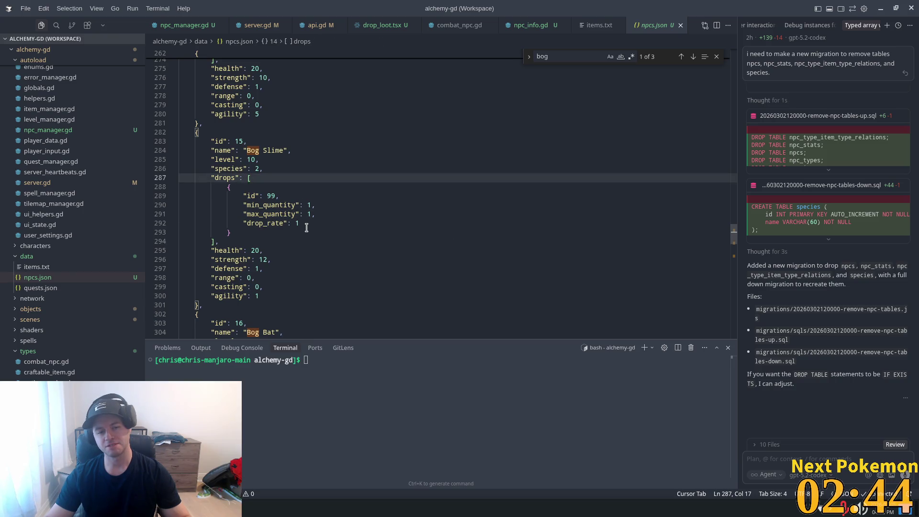
pyautogui.hotkey('alt', 'Tab')
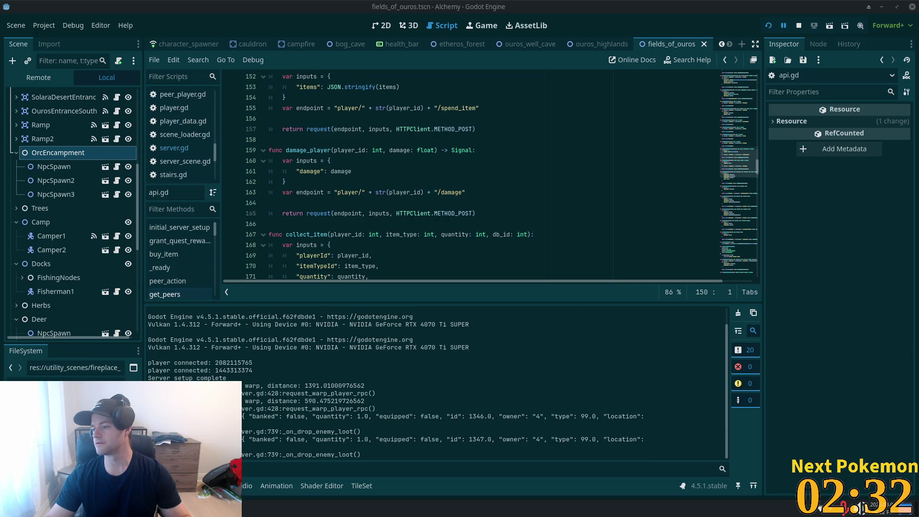
pyautogui.hotkey('alt', 'Tab')
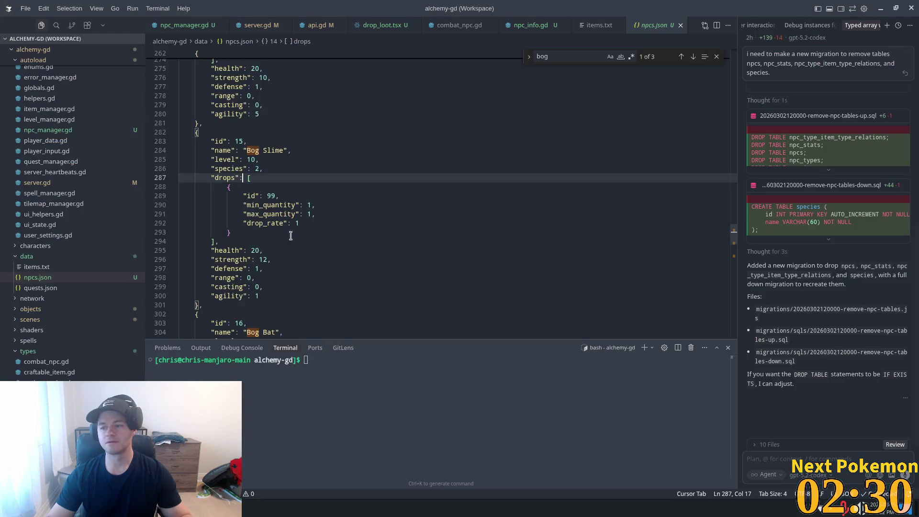
pyautogui.click(288, 508)
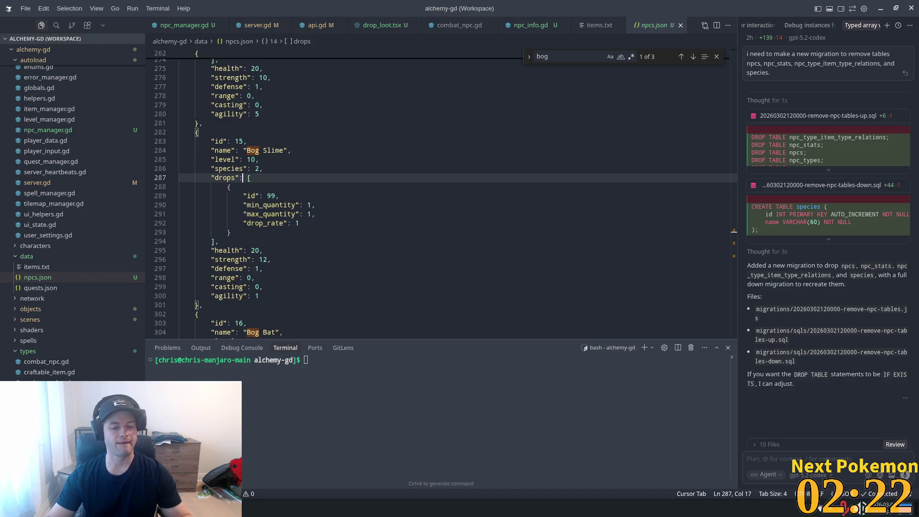
# Step: Bring the Alchemy (DEBUG) client forward and drop a red inventory item on the ground
pyautogui.click(249, 509)
pyautogui.click(287, 470)
pyautogui.click(248, 508)
pyautogui.click(287, 467)
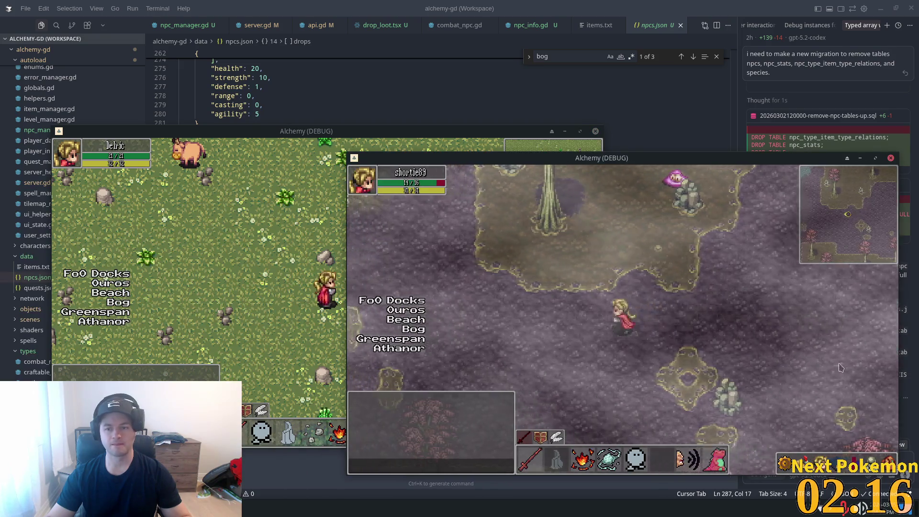
pyautogui.press('a')
pyautogui.press('i')
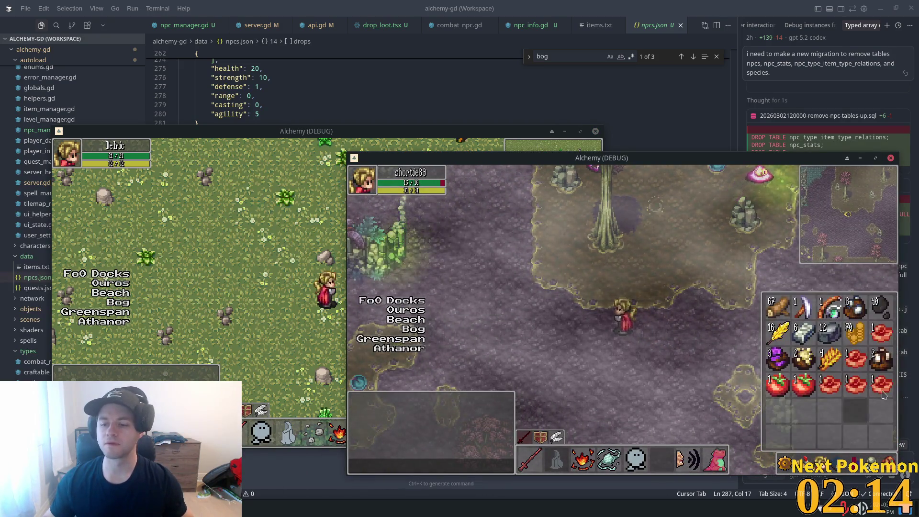
pyautogui.moveTo(883, 394)
pyautogui.mouseDown()
pyautogui.moveTo(775, 378)
pyautogui.moveTo(611, 331)
pyautogui.mouseUp()
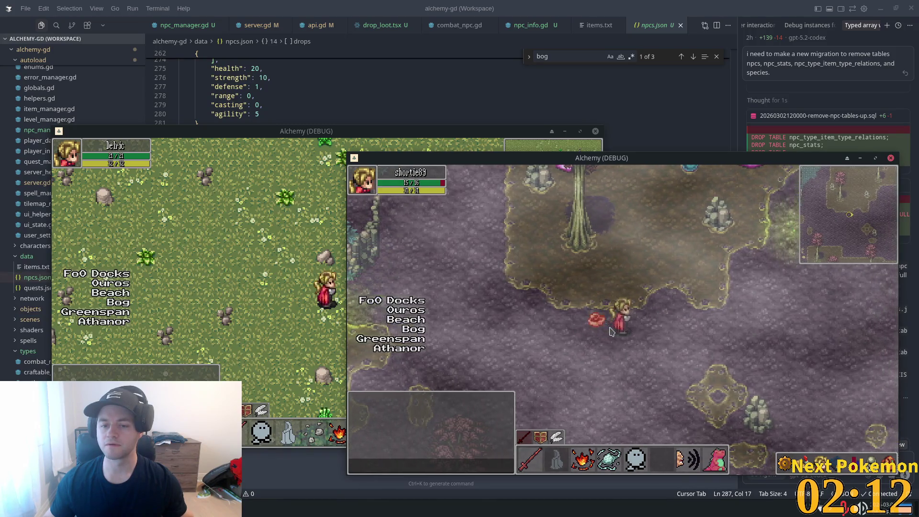
# Step: Walk north to a Bog Slime and attack it until it dies
pyautogui.press('w')
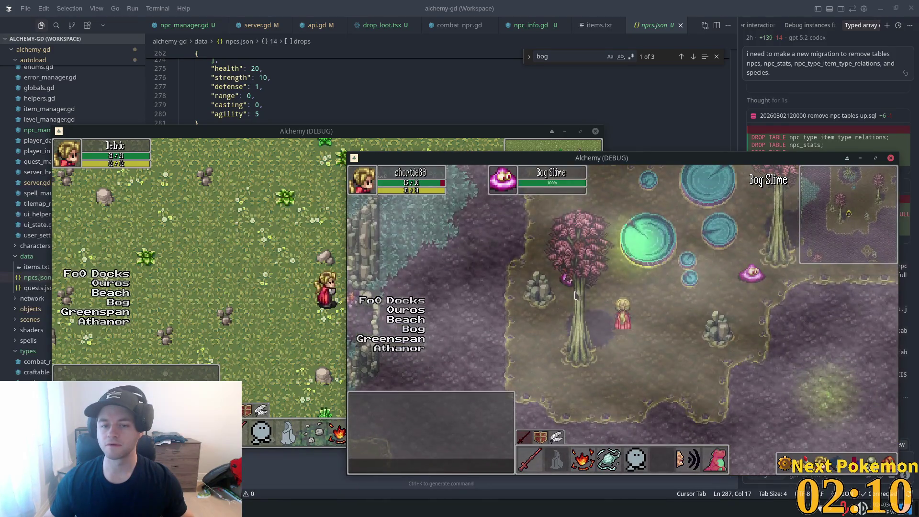
pyautogui.click(407, 495)
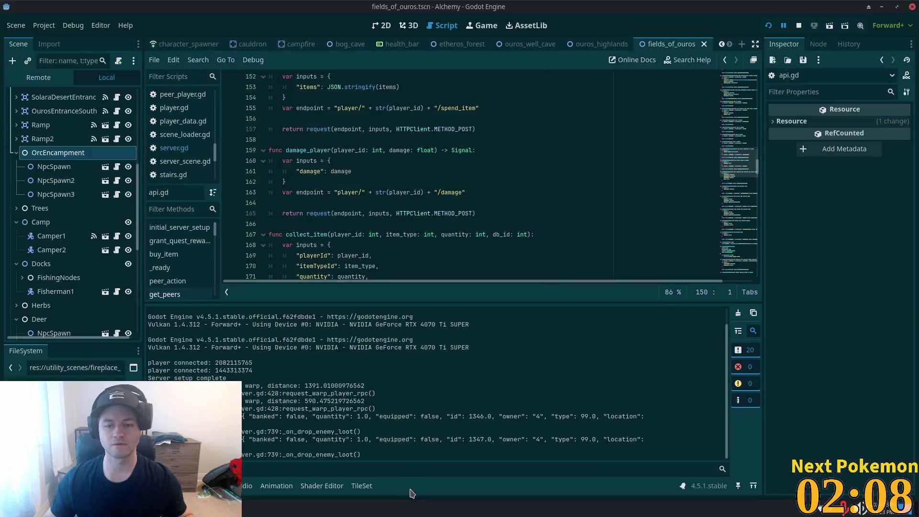
pyautogui.click(418, 493)
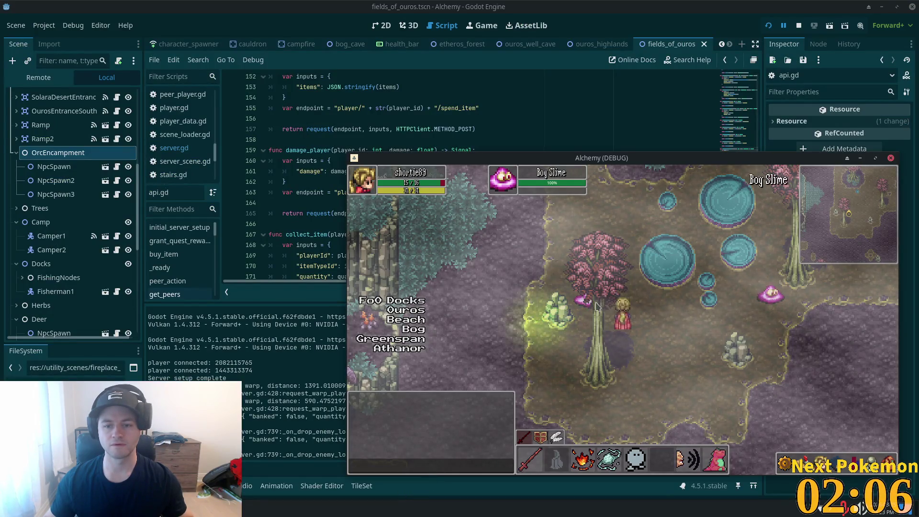
pyautogui.press('w')
pyautogui.press('a')
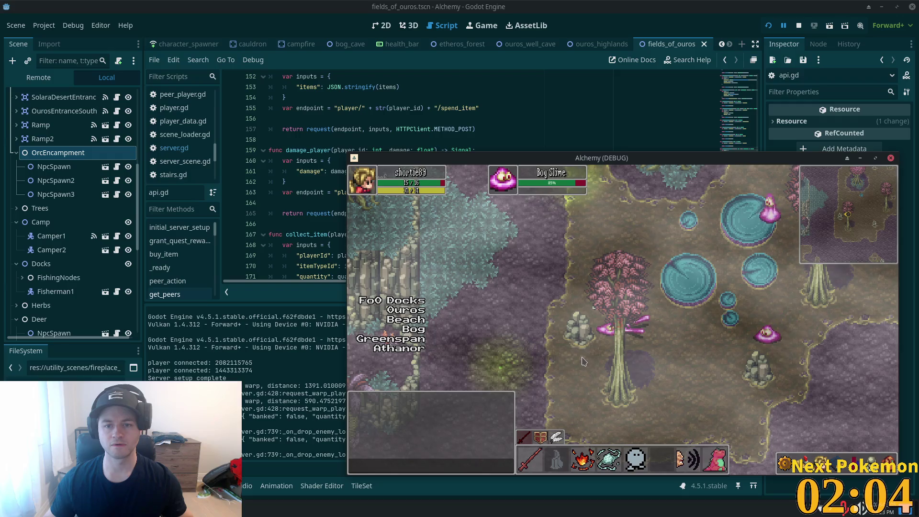
pyautogui.press('d')
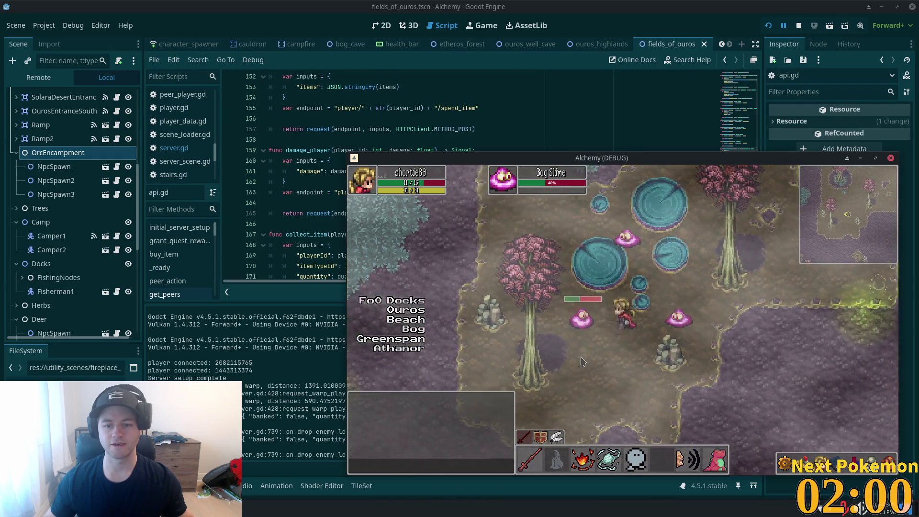
pyautogui.click(581, 362)
pyautogui.press('d')
pyautogui.press('s')
pyautogui.click(581, 362)
pyautogui.click(581, 360)
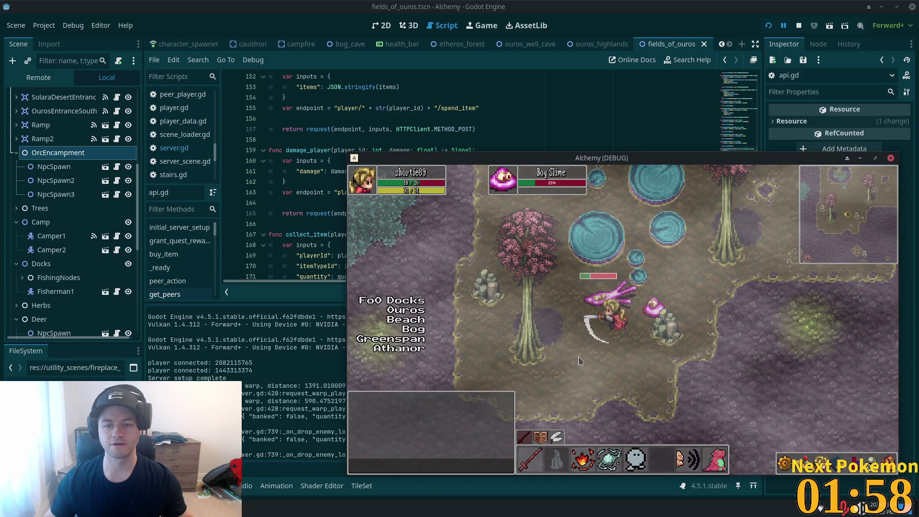
pyautogui.click(580, 361)
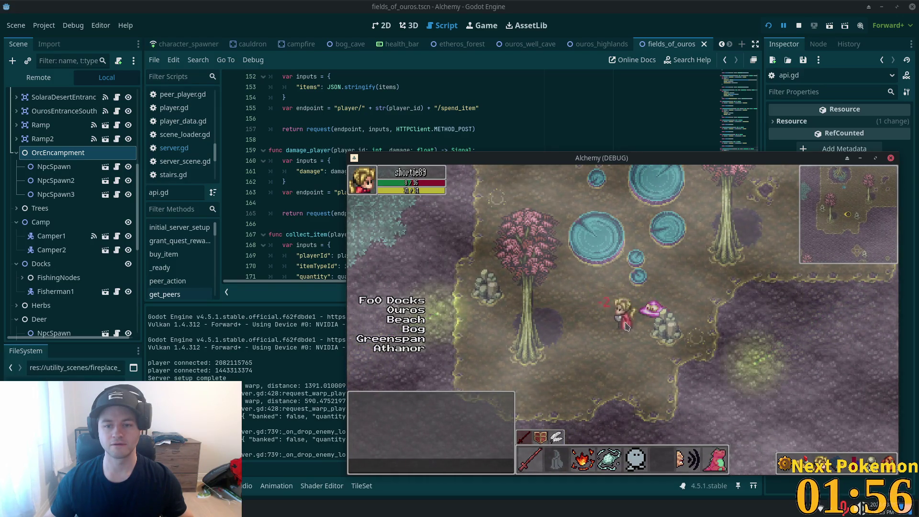
# Step: Check the inventory for loot, then target another Bog Slime and lead it east
pyautogui.press('w')
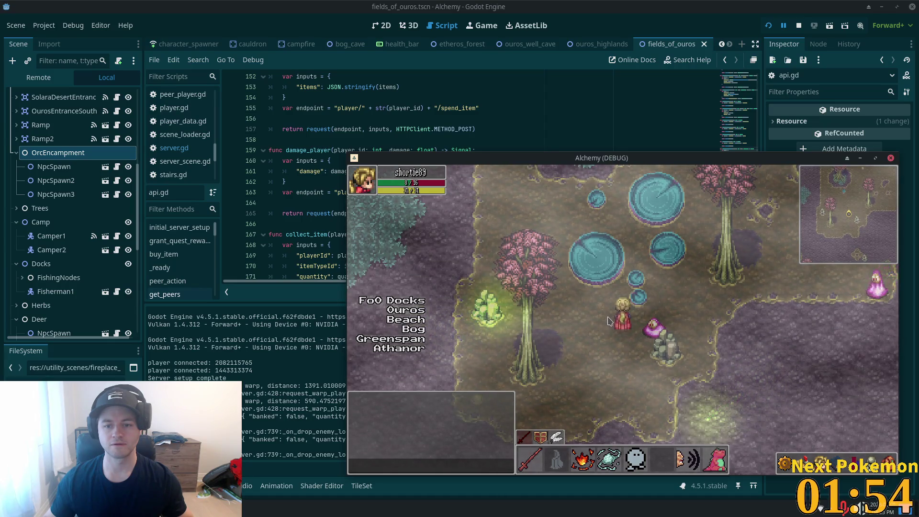
pyautogui.press('i')
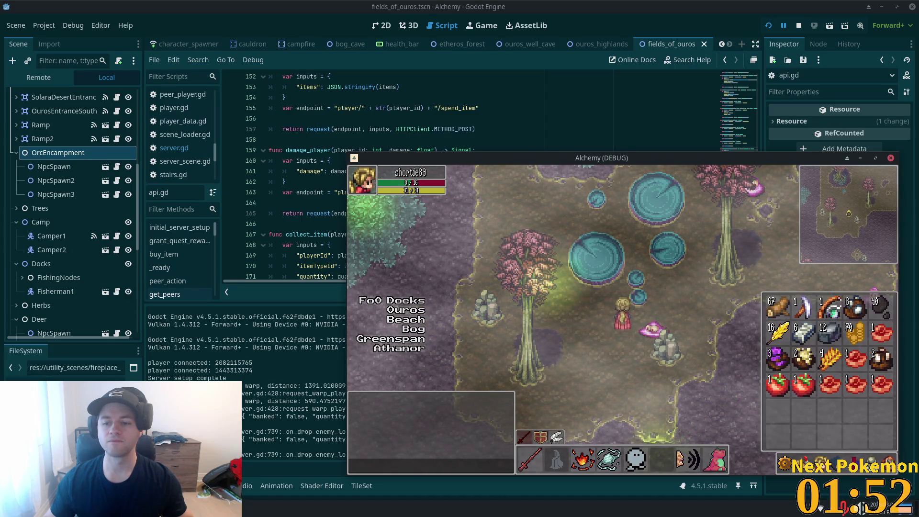
pyautogui.press('i')
pyautogui.click(658, 334)
pyautogui.press('s')
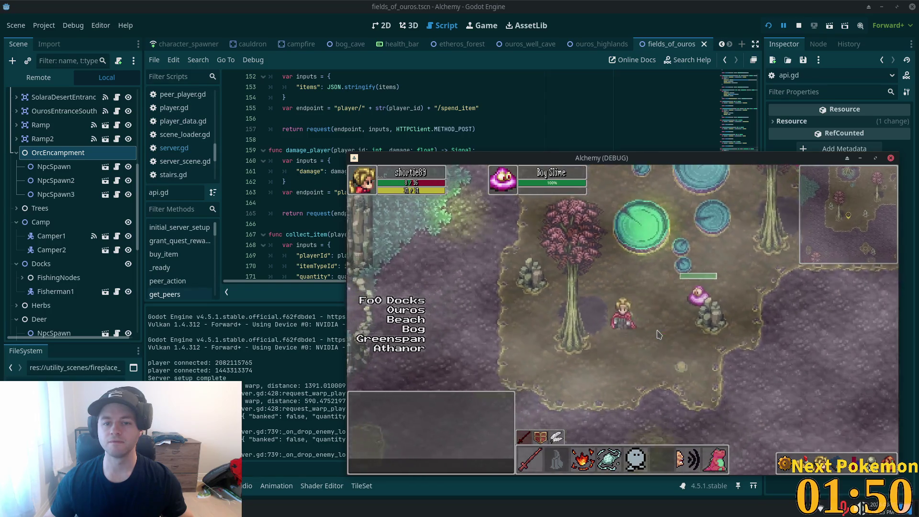
pyautogui.press('d')
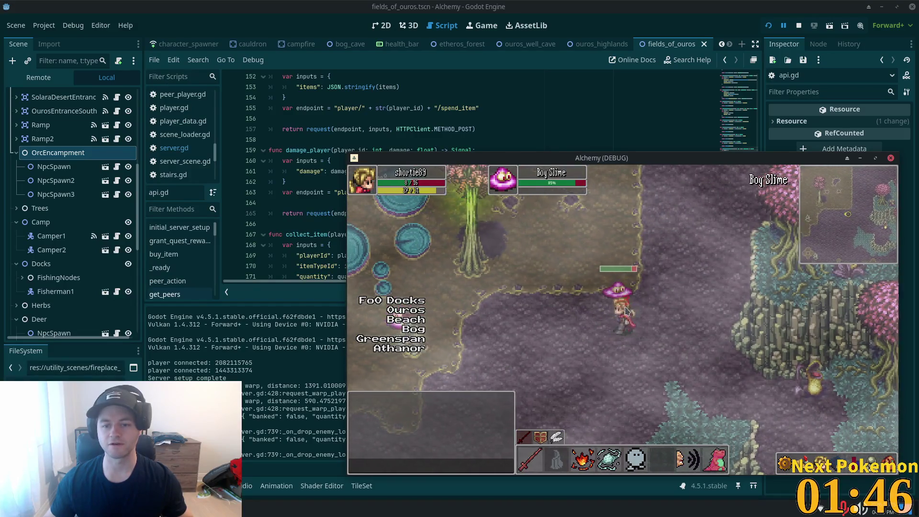
pyautogui.press('i')
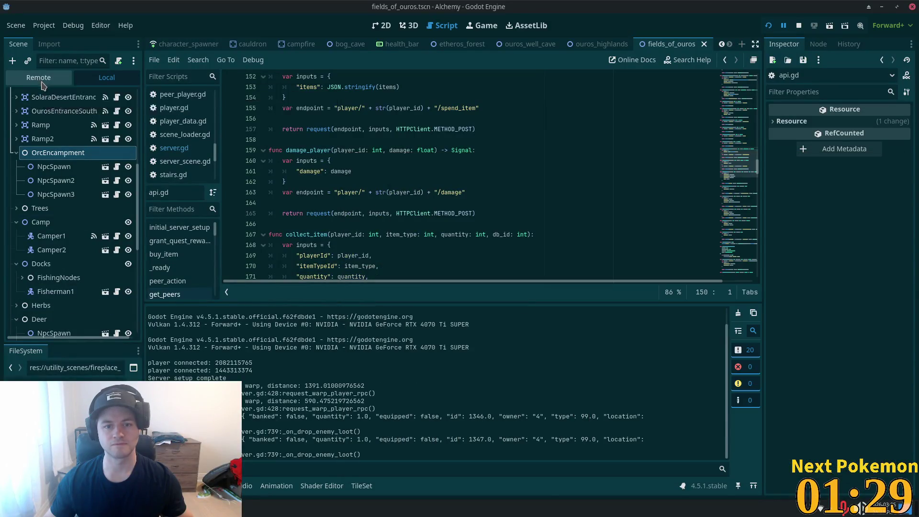
# Step: Show the Remote scene tree and view the second and third debug sessions' errors
pyautogui.click(39, 78)
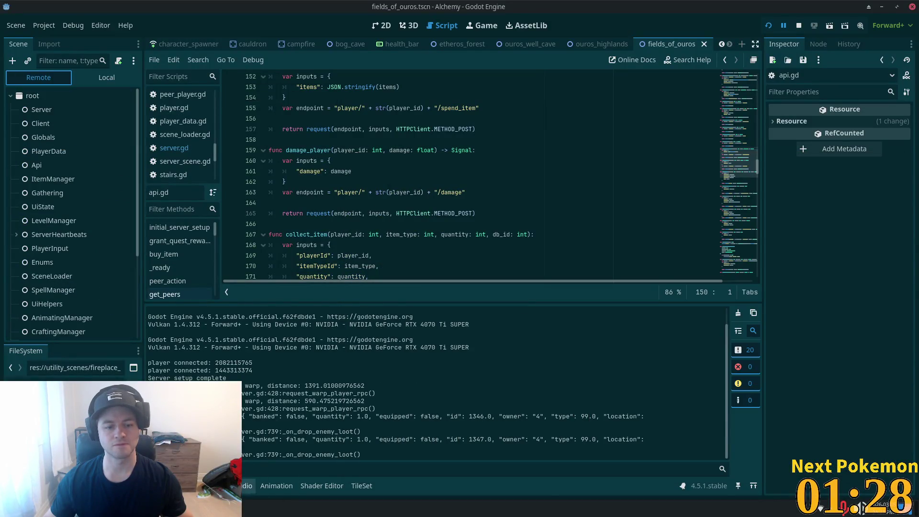
pyautogui.click(204, 310)
pyautogui.click(214, 327)
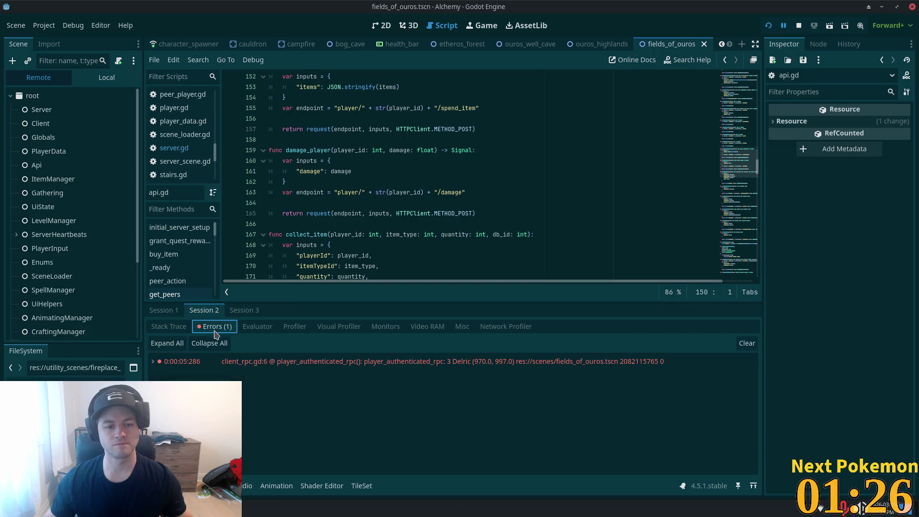
pyautogui.click(243, 311)
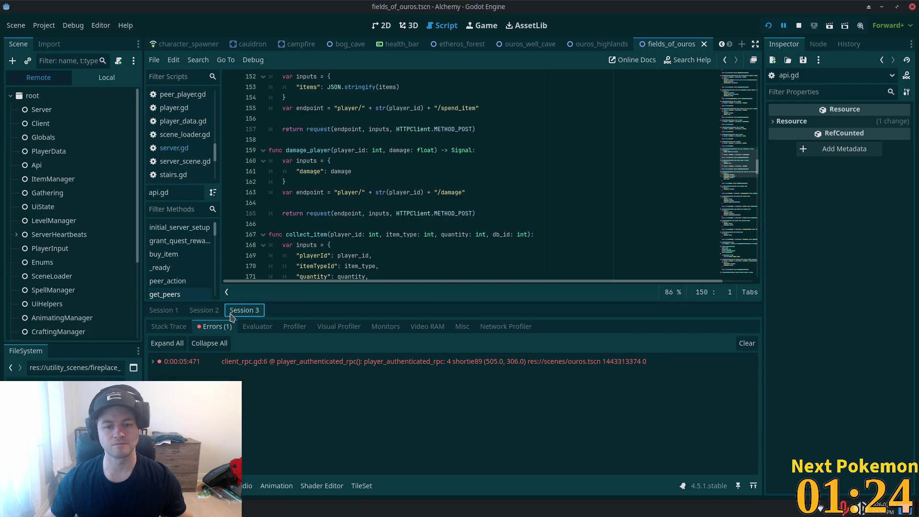
# Step: Scroll through the remote scene tree, then return to the Alchemy game window
pyautogui.scroll(-3, 93, 150)
pyautogui.scroll(-3, 93, 150)
pyautogui.click(24, 328)
pyautogui.scroll(-3, 24, 327)
pyautogui.scroll(-5, 120, 271)
pyautogui.scroll(-5, 121, 272)
pyautogui.scroll(5, 94, 250)
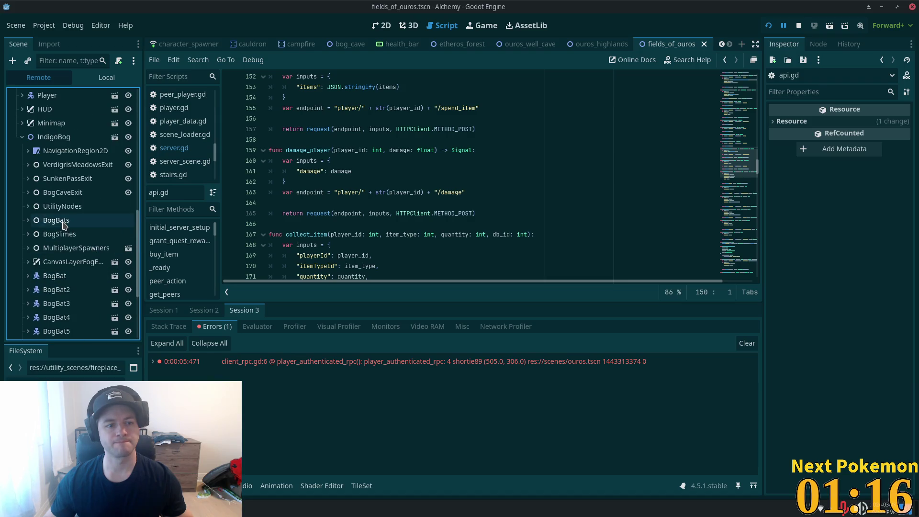
pyautogui.scroll(-5, 92, 262)
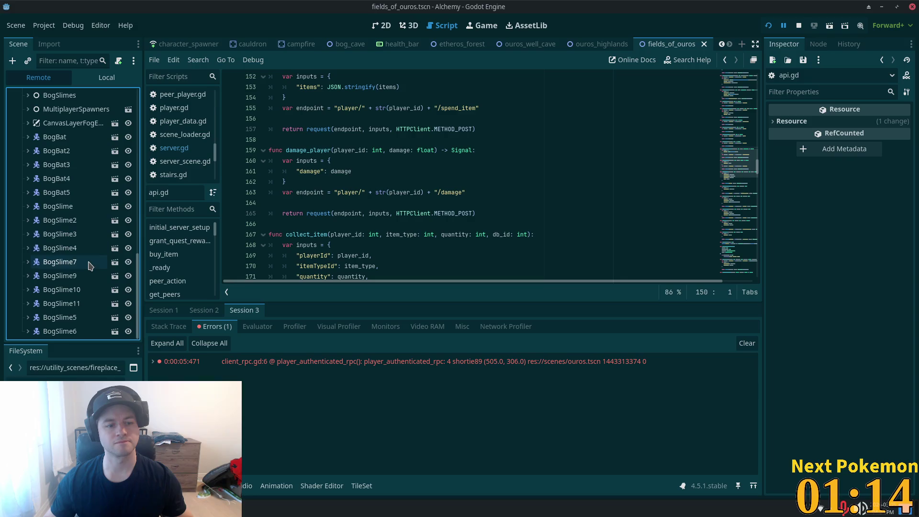
pyautogui.scroll(1, 89, 266)
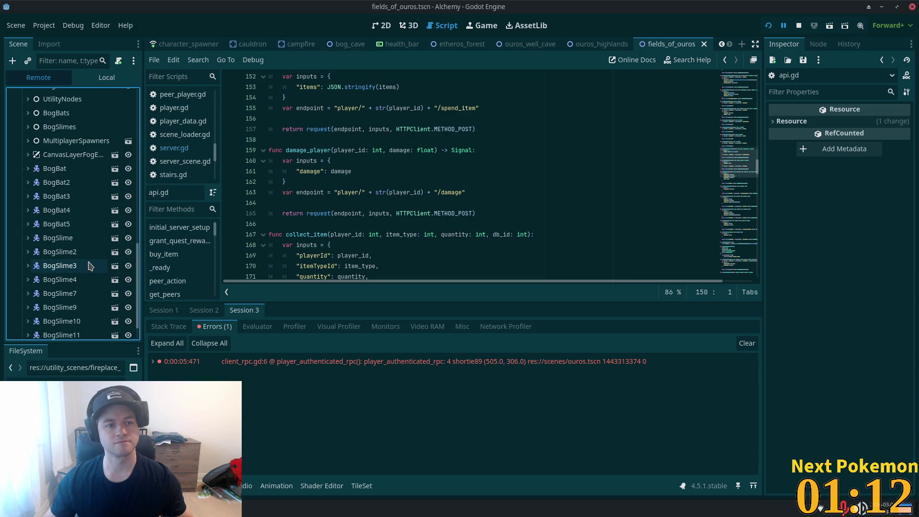
pyautogui.scroll(6, 89, 266)
pyautogui.scroll(-7, 91, 267)
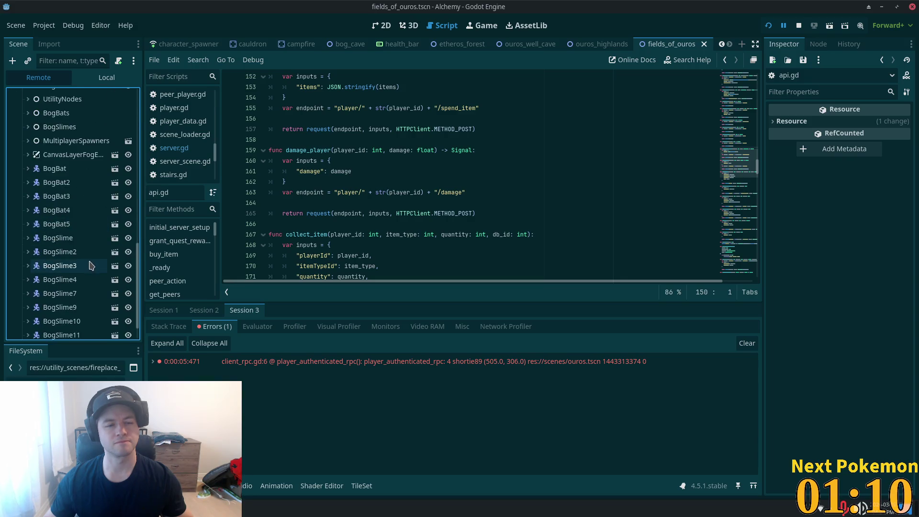
pyautogui.hotkey('alt', 'Tab')
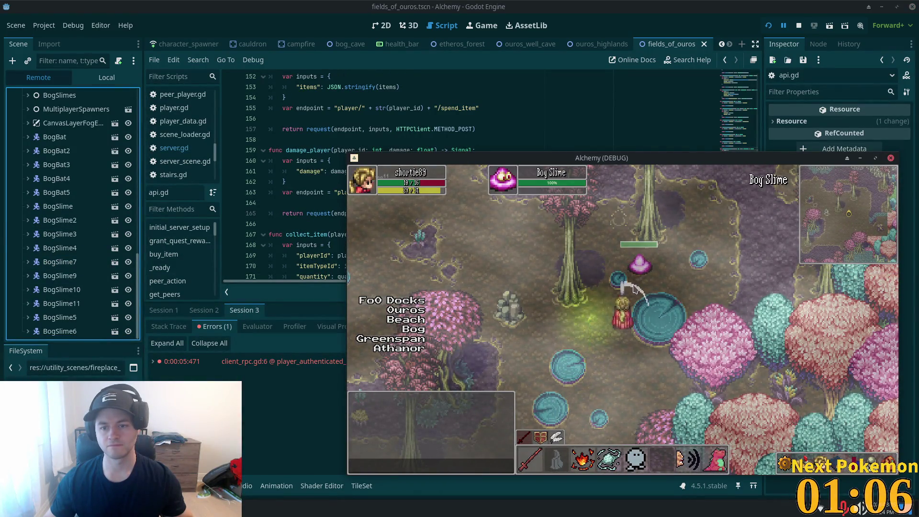
# Step: Walk up to the Bog Slime with the arrow keys and strike it until it dies
pyautogui.press('Down')
pyautogui.press('Up')
pyautogui.press('Right')
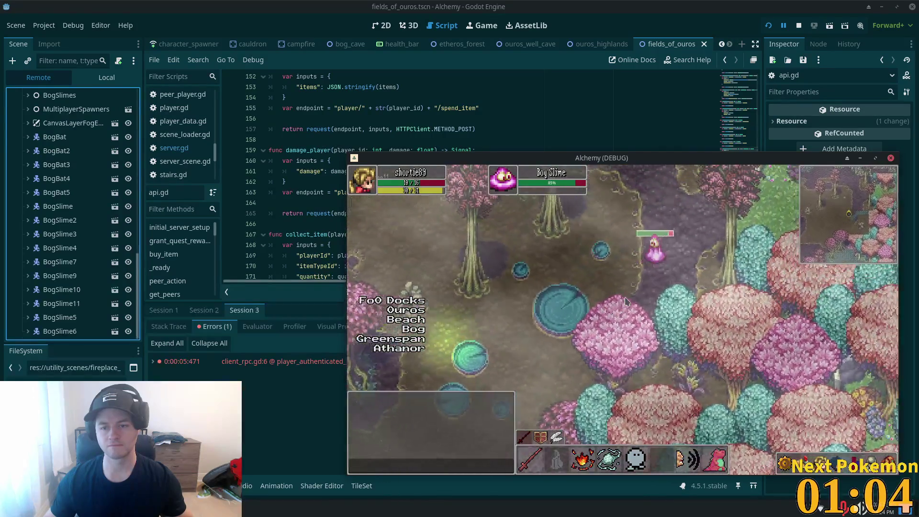
pyautogui.press('Up')
pyautogui.press('Left')
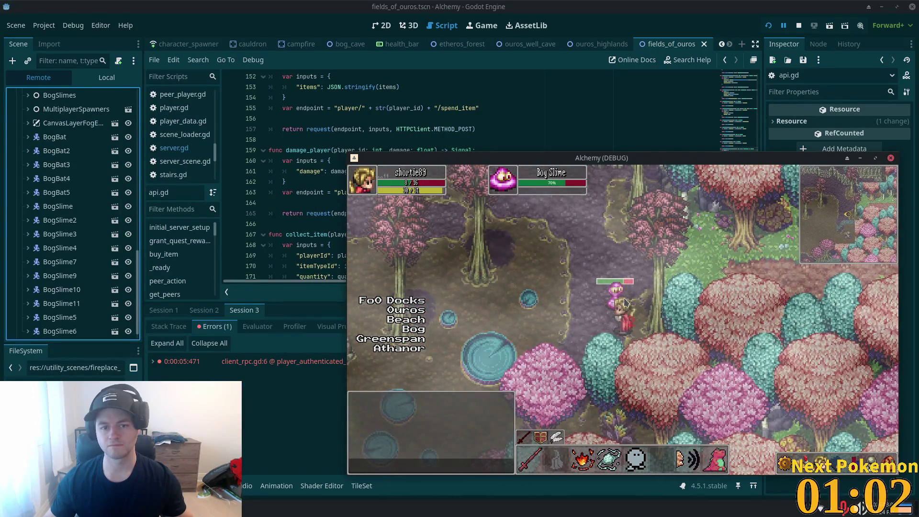
pyautogui.press('Up')
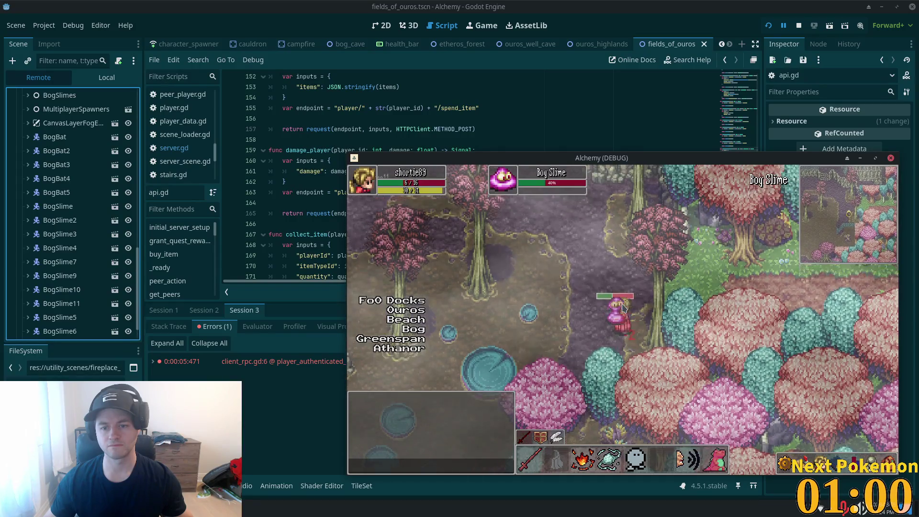
pyautogui.press('Right')
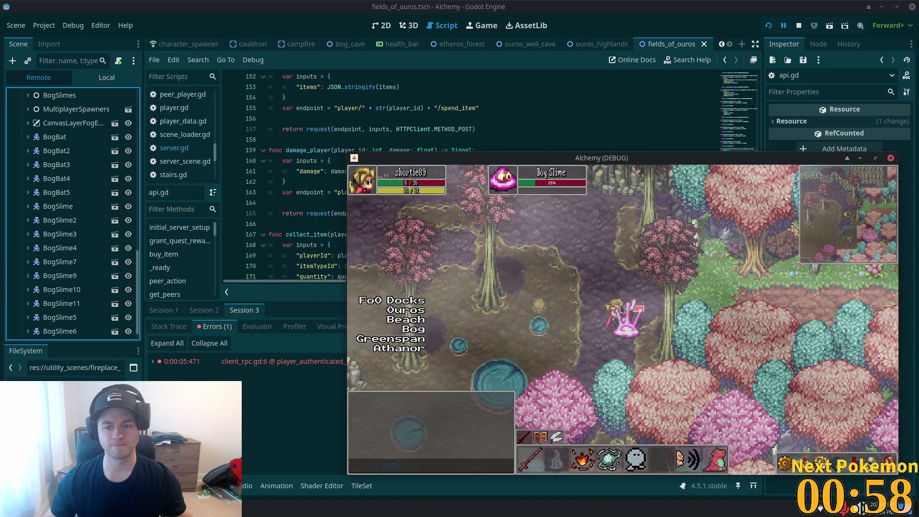
pyautogui.press('Down')
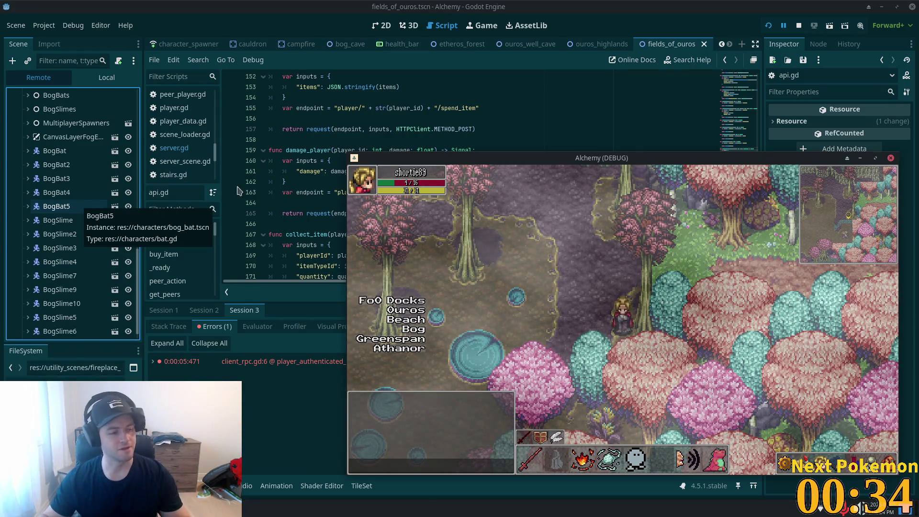
# Step: Back in the editor, check Output for the two type-99 drops from _on_drop_enemy_loot
pyautogui.click(290, 296)
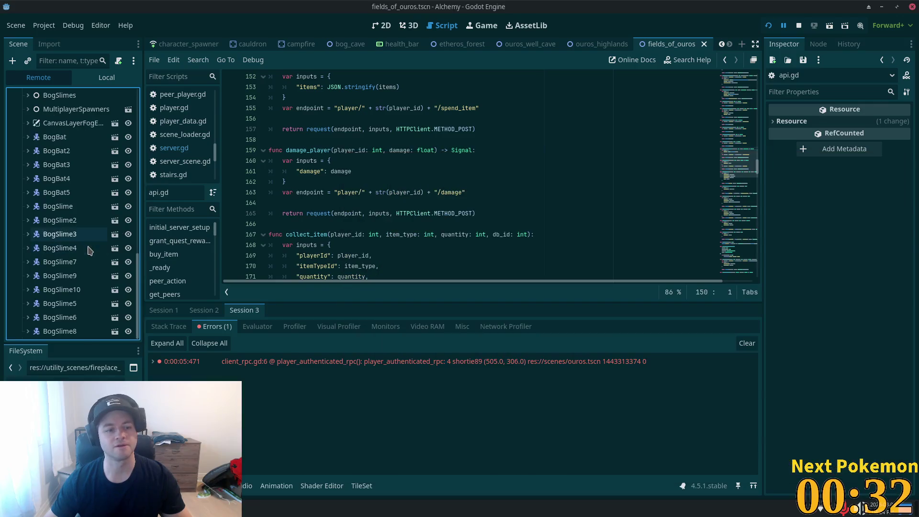
pyautogui.scroll(3, 84, 253)
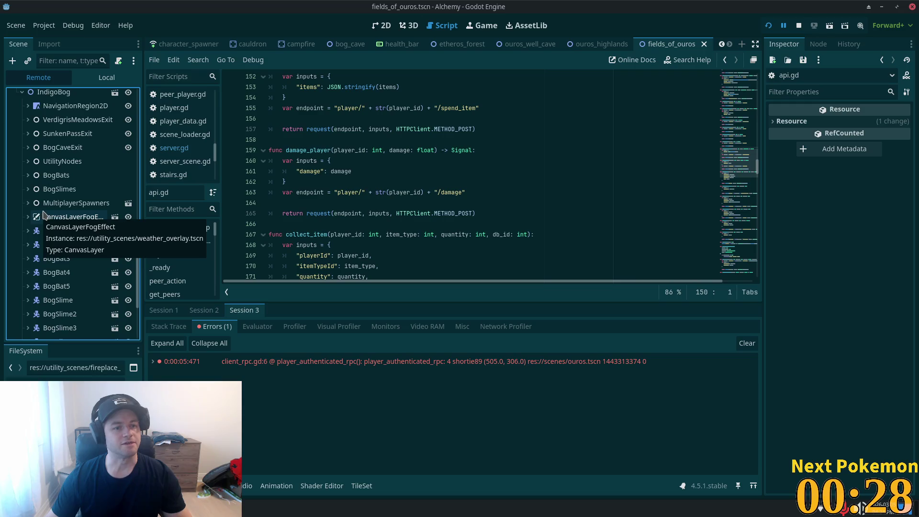
pyautogui.scroll(2, 103, 192)
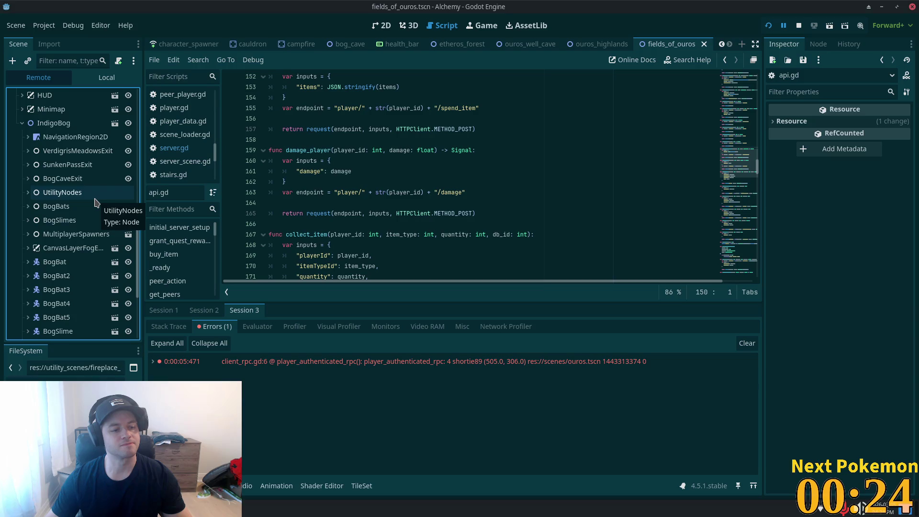
pyautogui.scroll(-4, 88, 221)
pyautogui.scroll(-5, 89, 224)
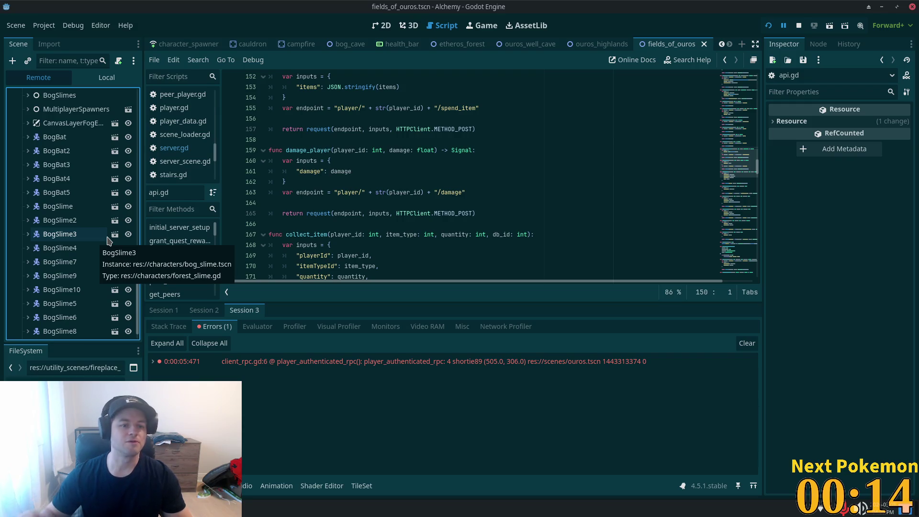
pyautogui.scroll(-1, 98, 240)
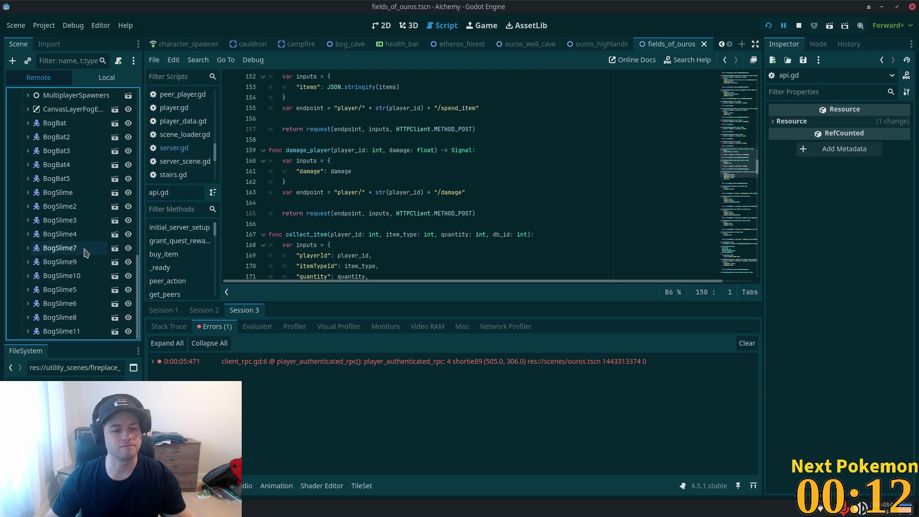
pyautogui.scroll(5, 42, 304)
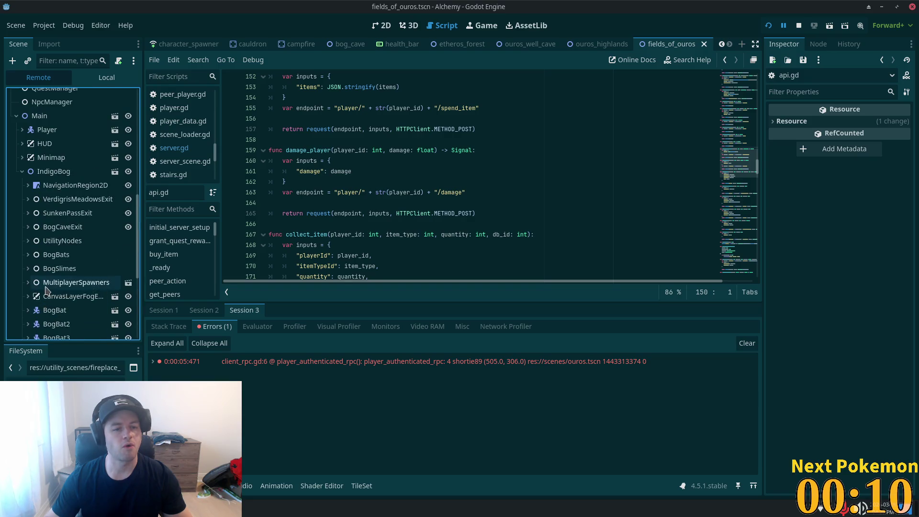
pyautogui.click(170, 485)
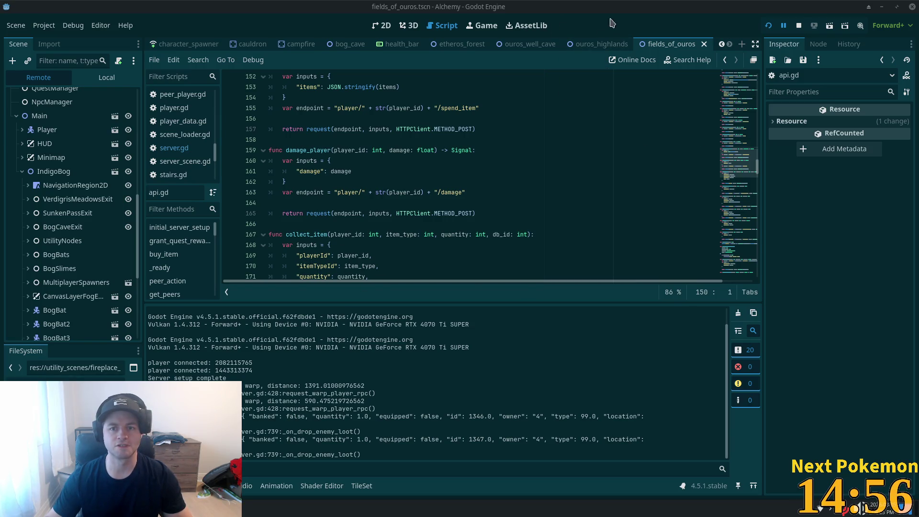
# Step: Switch from Godot to Cursor showing npcs.json's Bog Slime item-99 drop
pyautogui.hotkey('alt', 'Tab')
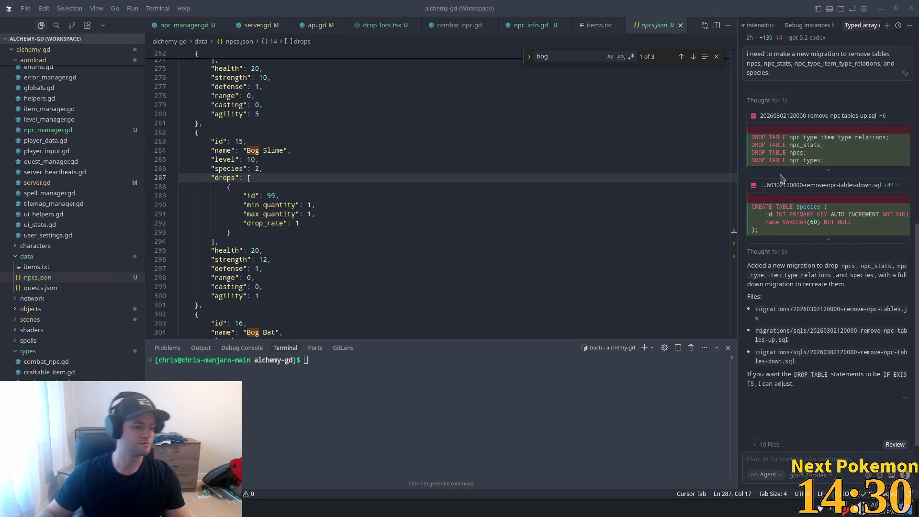
# Step: Glance at the agent chat list, click into the Bog Slime entry, then return to Alchemy
pyautogui.hotkey('ctrl', 'alt', "'")
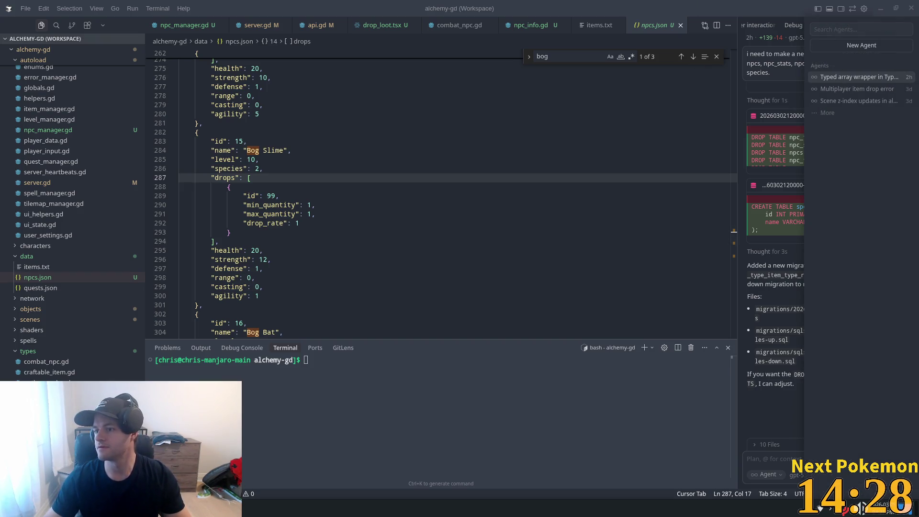
pyautogui.press('Escape')
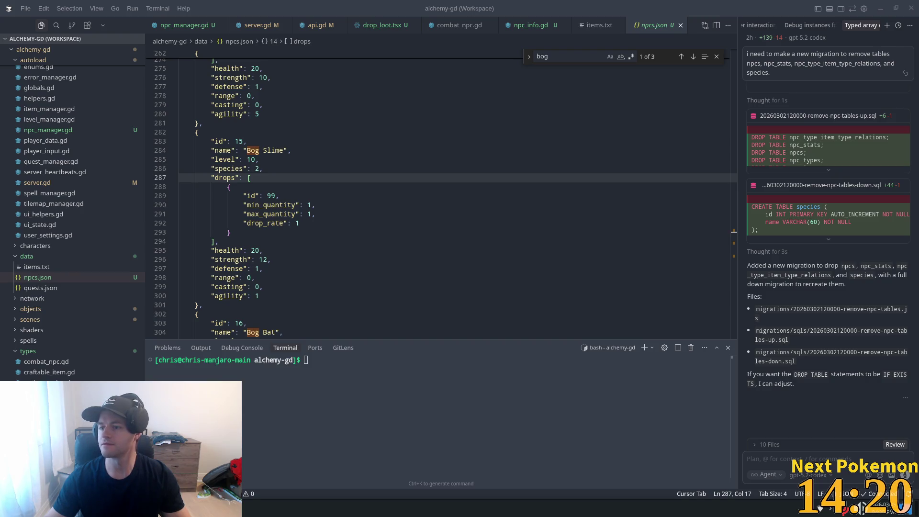
pyautogui.click(247, 277)
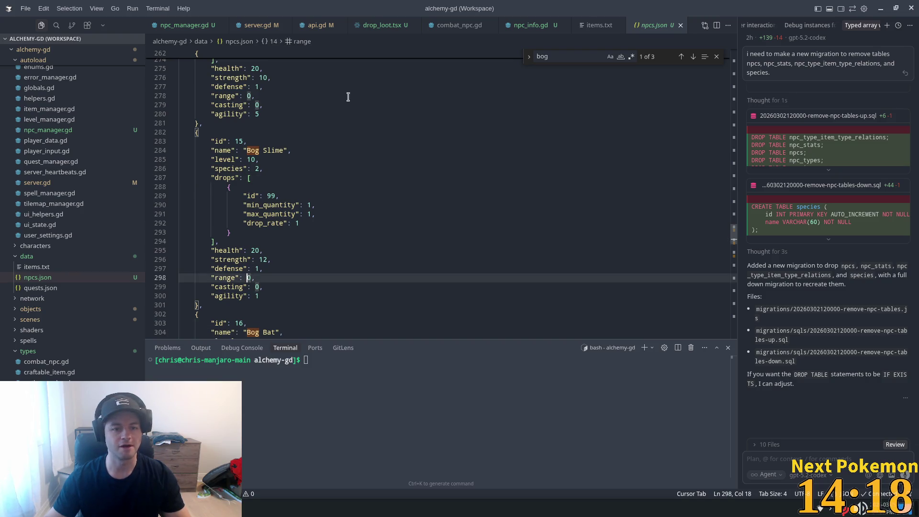
pyautogui.click(175, 509)
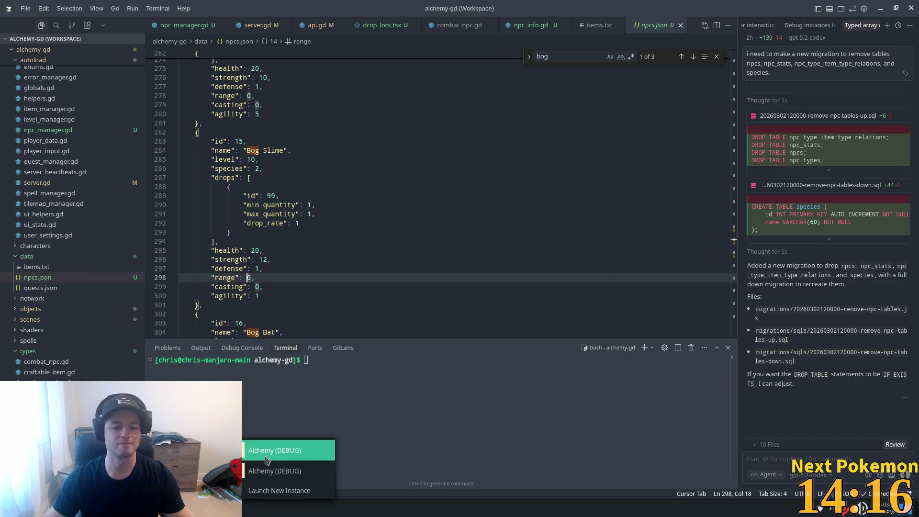
pyautogui.click(277, 447)
# Step: Collect the red loot drop, then target a Bog Slime and cast the fire skill at it
pyautogui.click(388, 296)
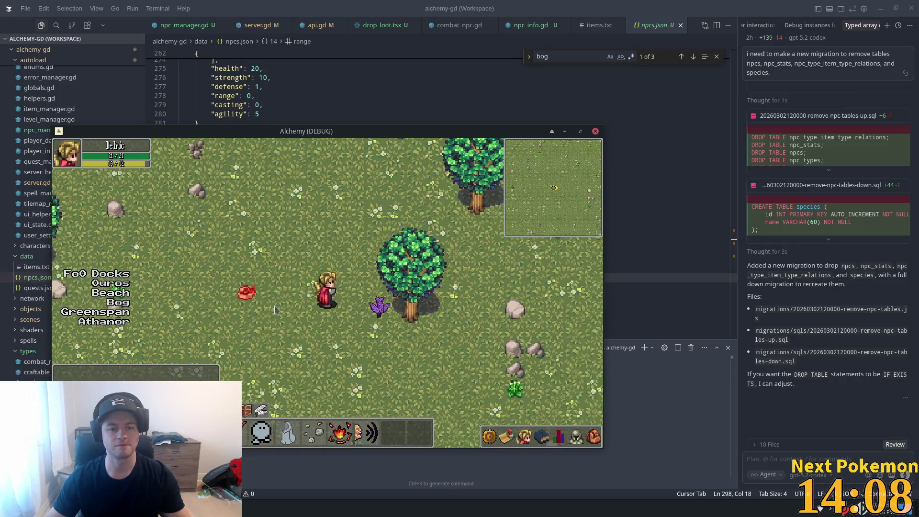
pyautogui.click(290, 296)
pyautogui.press('Right')
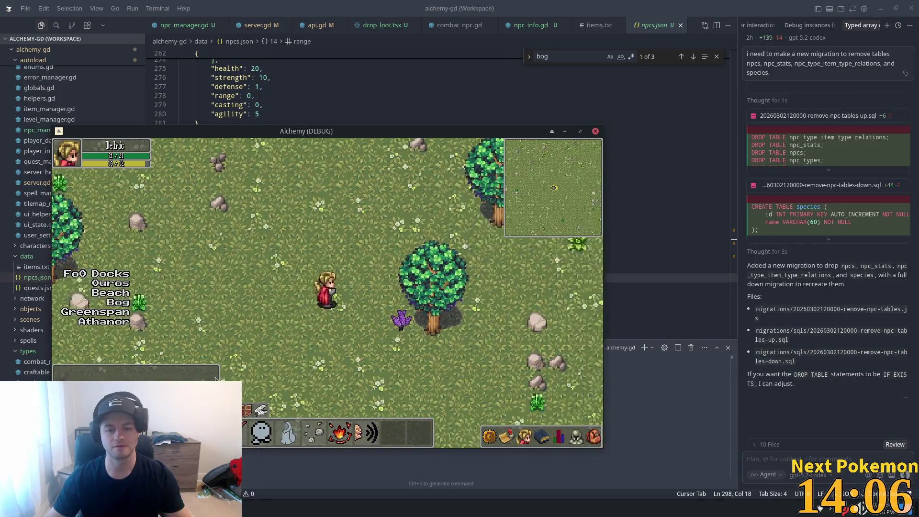
pyautogui.press('Up')
pyautogui.press('Left')
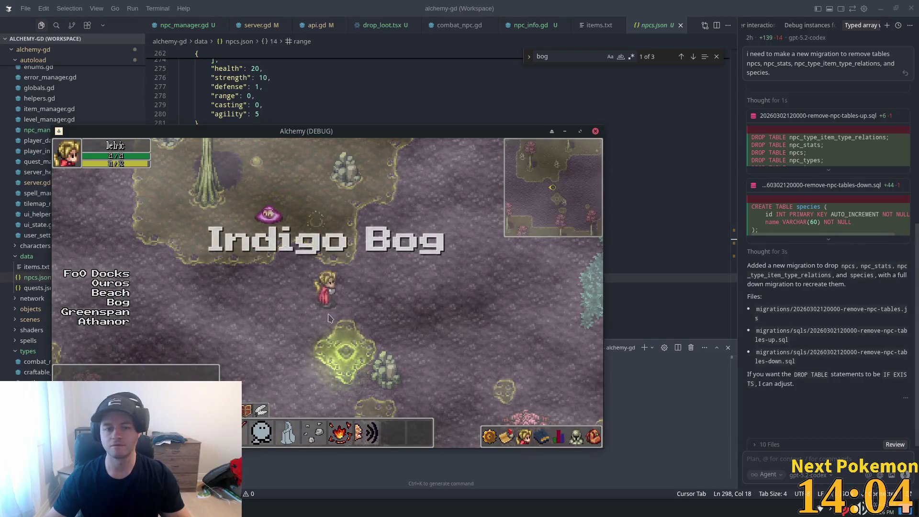
pyautogui.moveTo(916, 239)
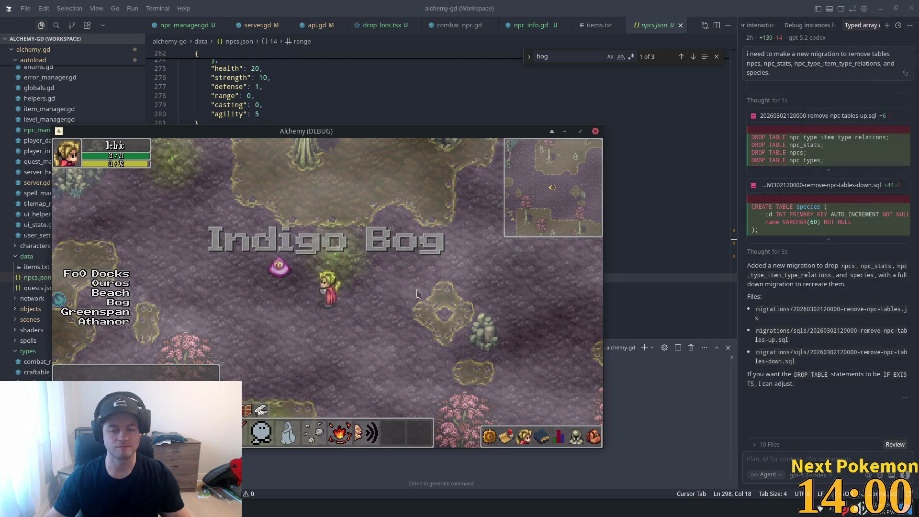
pyautogui.click(353, 260)
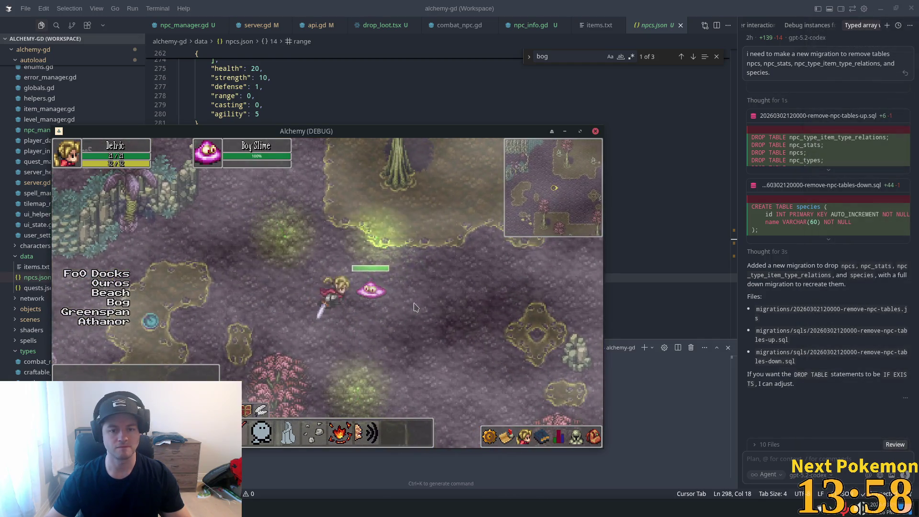
pyautogui.click(338, 426)
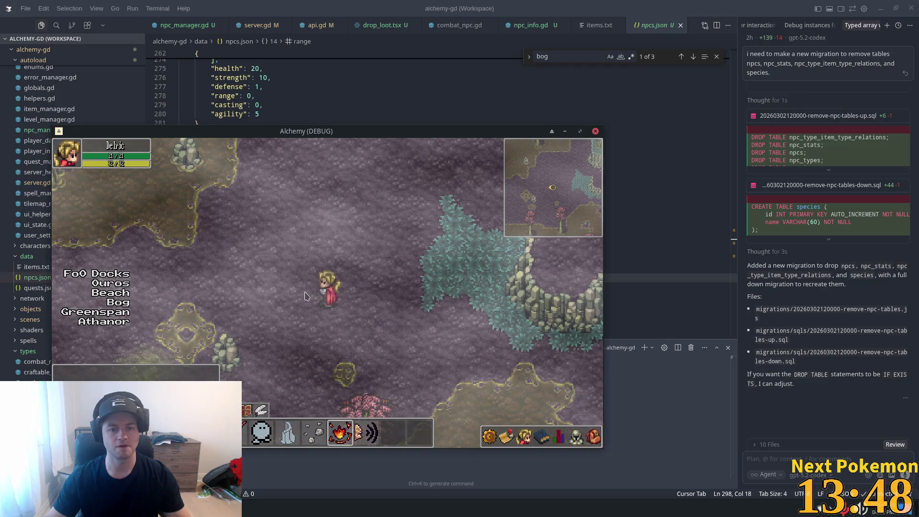
# Step: Cross the lily pad area and fight the Bog Bat down to 15% health
pyautogui.press('a')
pyautogui.press('w')
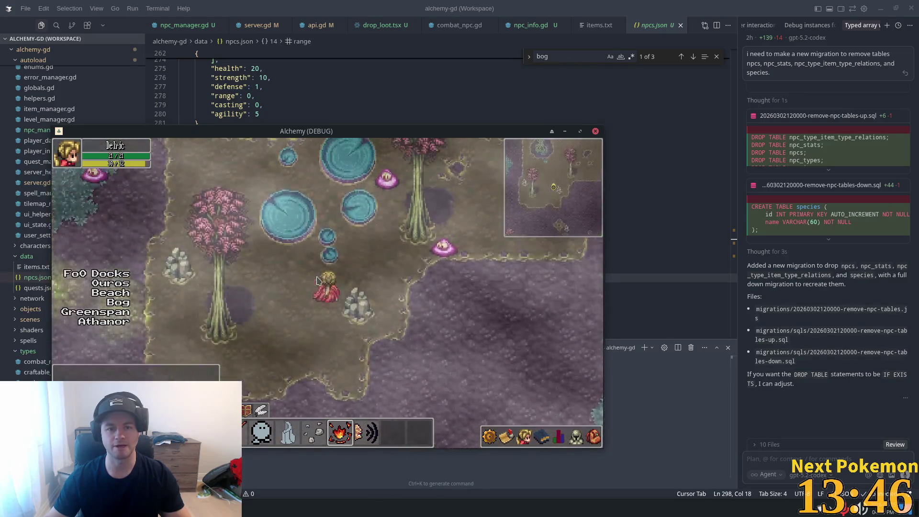
pyautogui.press('a')
pyautogui.press('s')
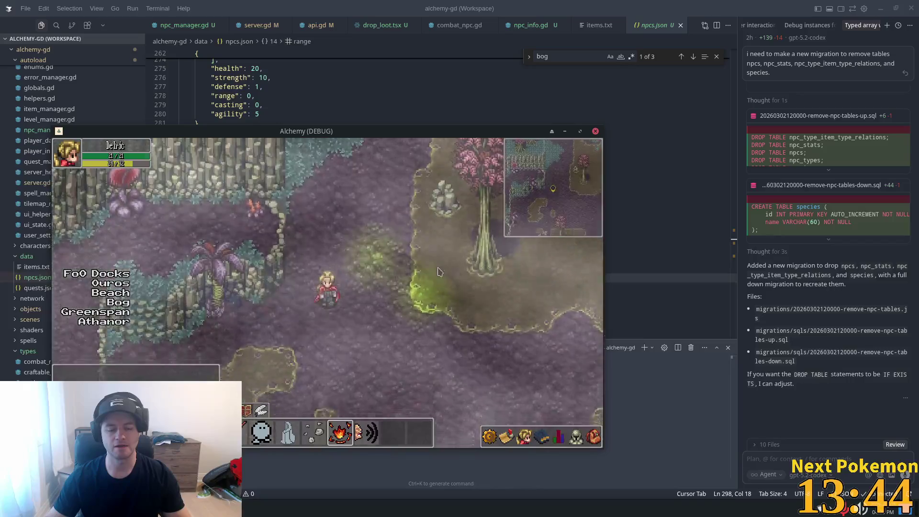
pyautogui.press('a')
pyautogui.press('a')
pyautogui.click(269, 277)
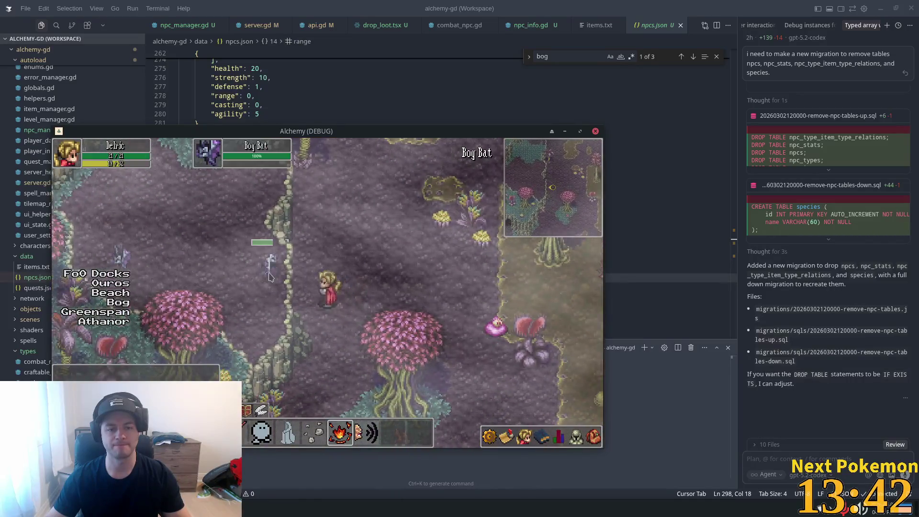
pyautogui.press('w')
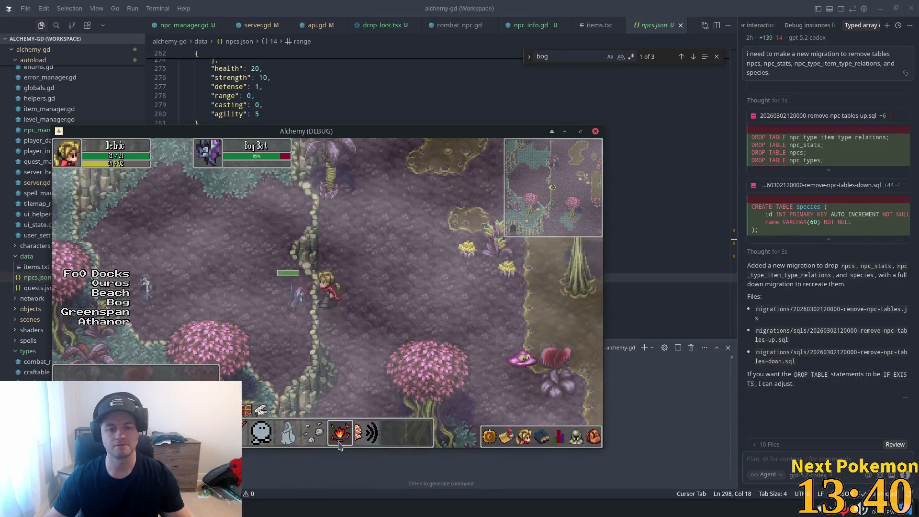
pyautogui.press('a')
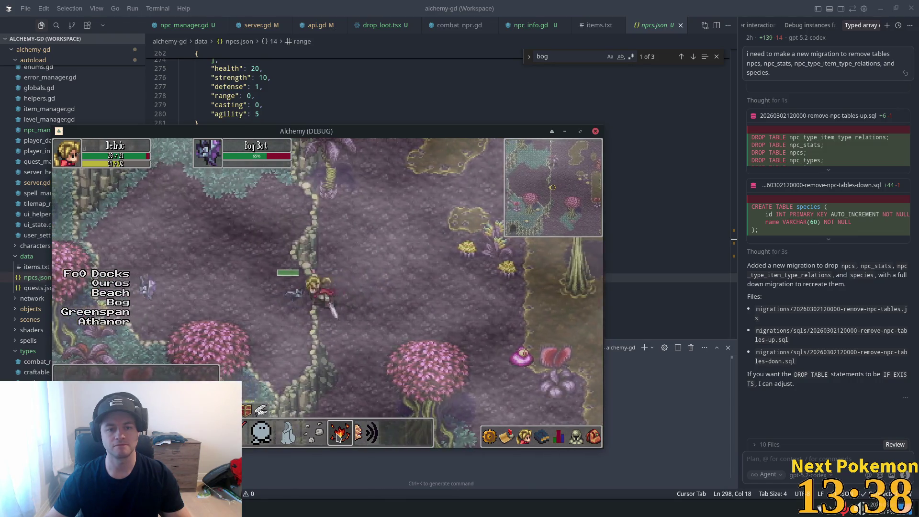
pyautogui.press('a')
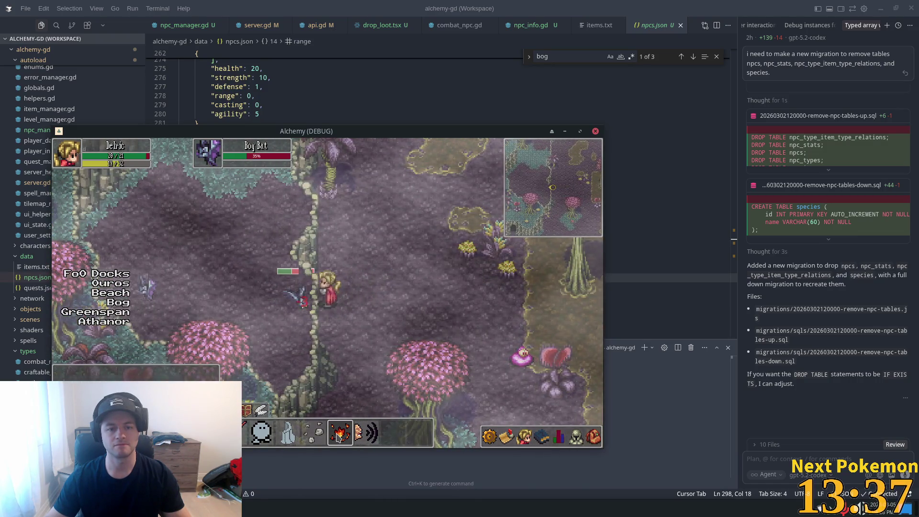
pyautogui.press('d')
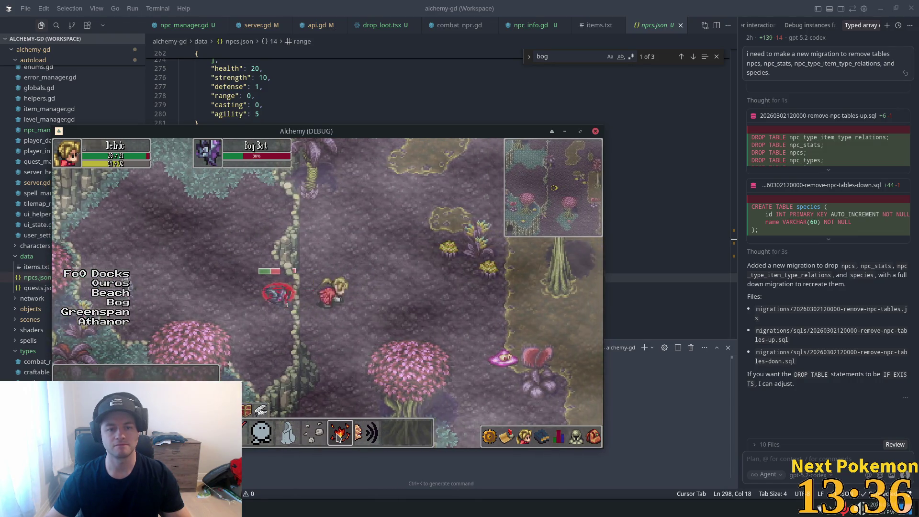
pyautogui.press('a')
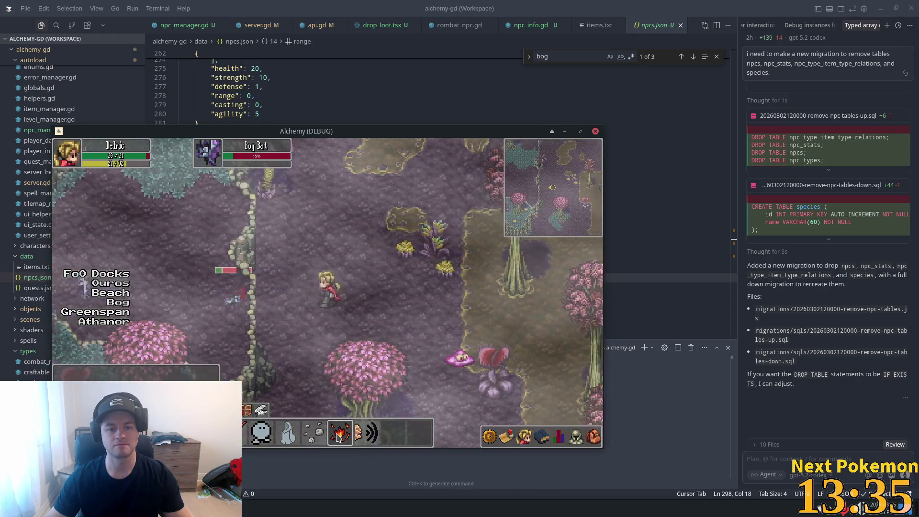
pyautogui.press('a')
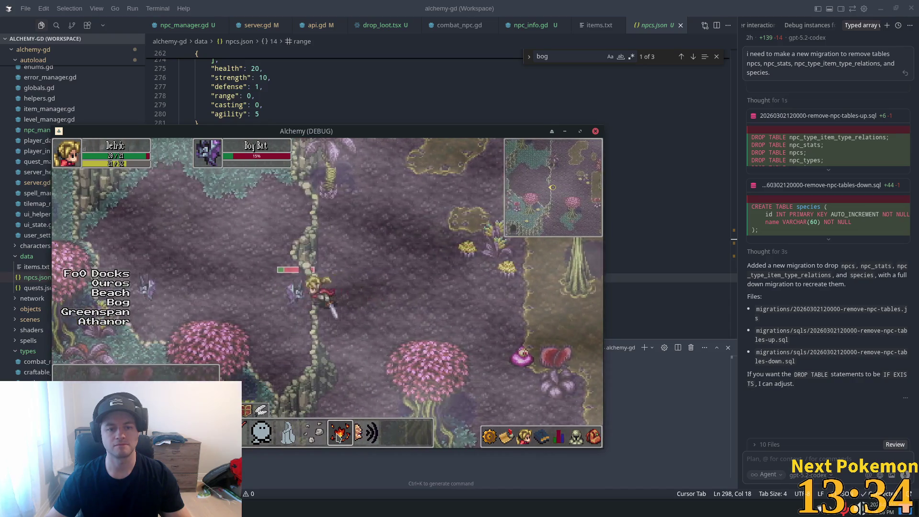
pyautogui.click(338, 434)
# Step: Walk down into Bog Cave and cast Heat Wave on a Bog Bat
pyautogui.press('s')
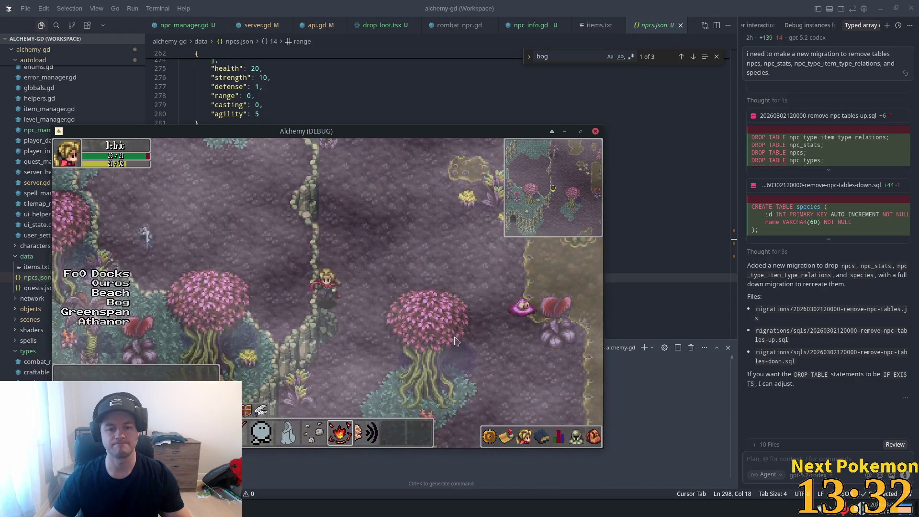
pyautogui.press('s')
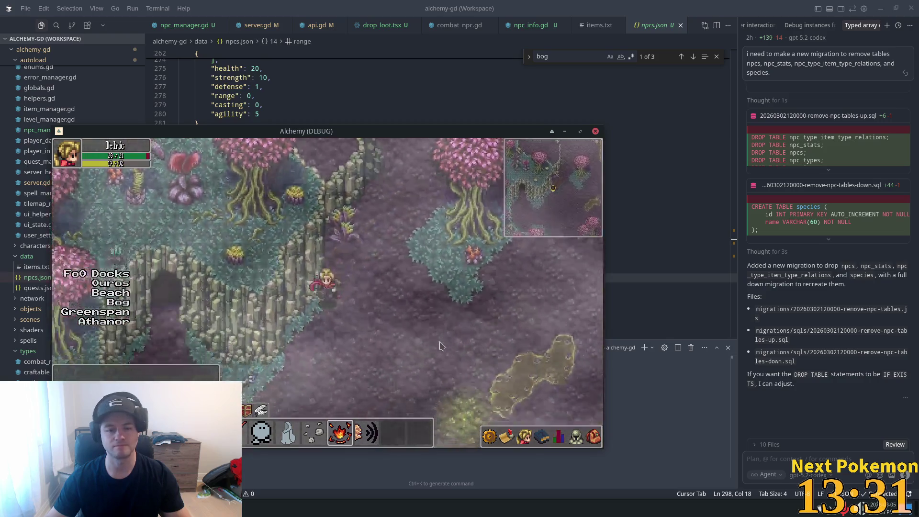
pyautogui.press('s')
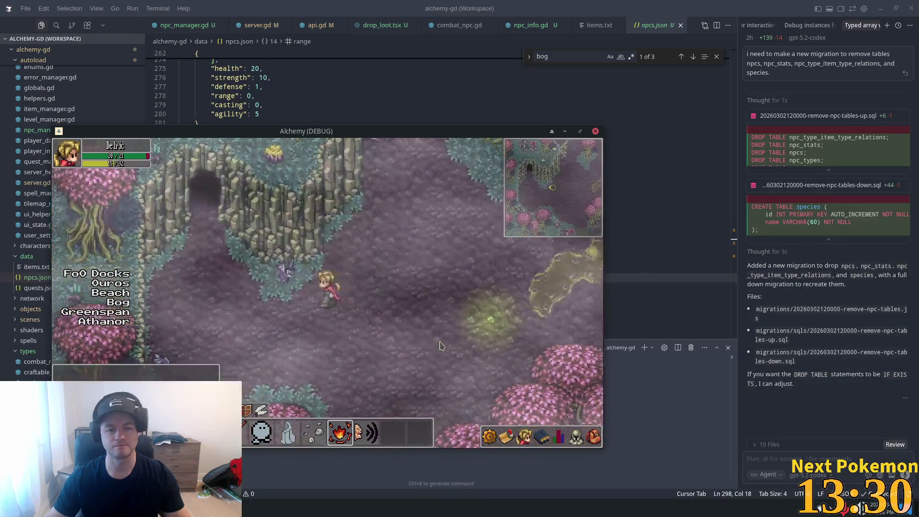
pyautogui.press('w')
pyautogui.press('a')
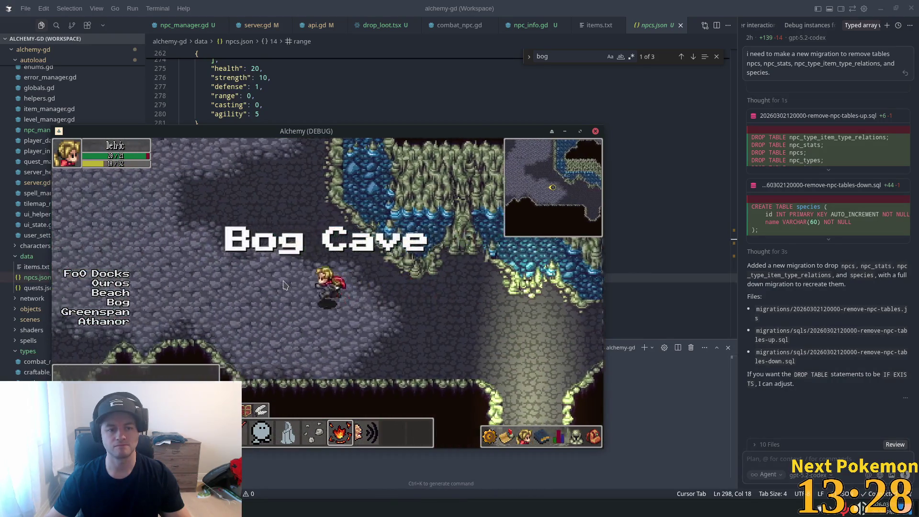
pyautogui.press('w')
pyautogui.click(262, 306)
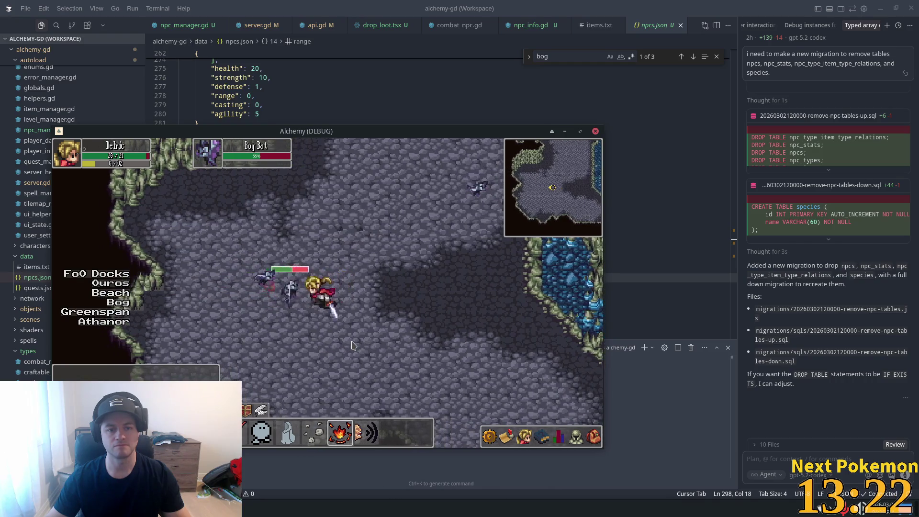
pyautogui.click(340, 436)
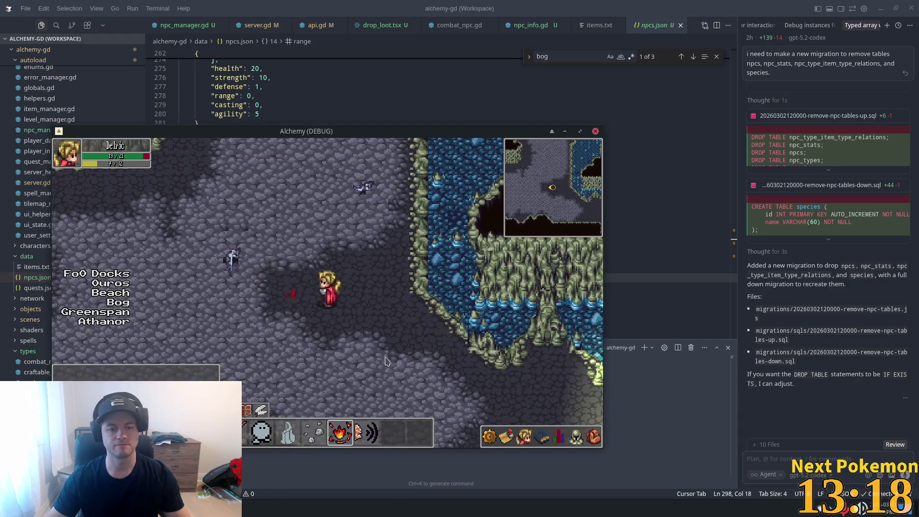
# Step: Move deeper into the cave and fight a Bog Froglin down to 27%
pyautogui.press('w')
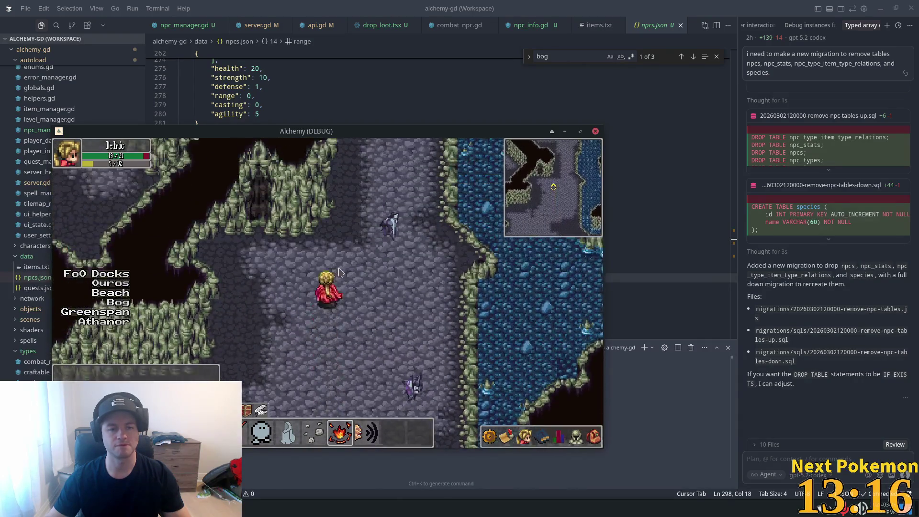
pyautogui.press('w')
pyautogui.press('w')
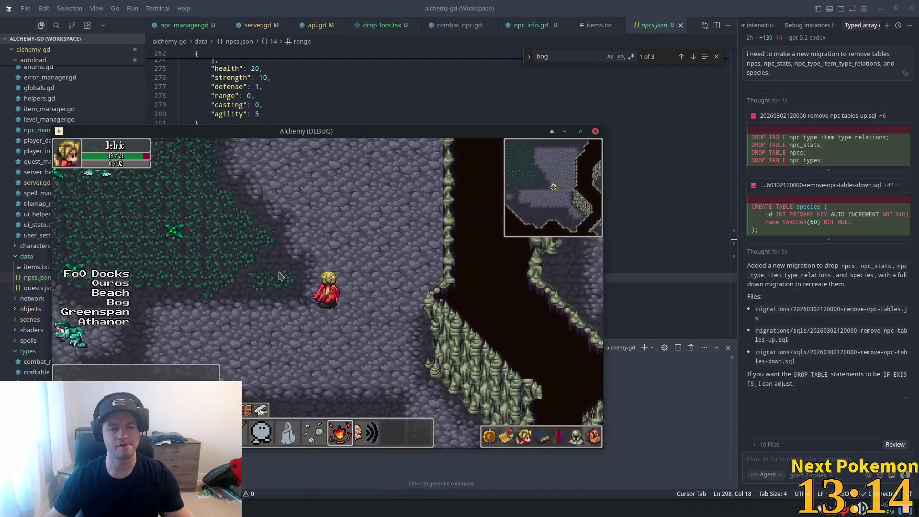
pyautogui.press('w')
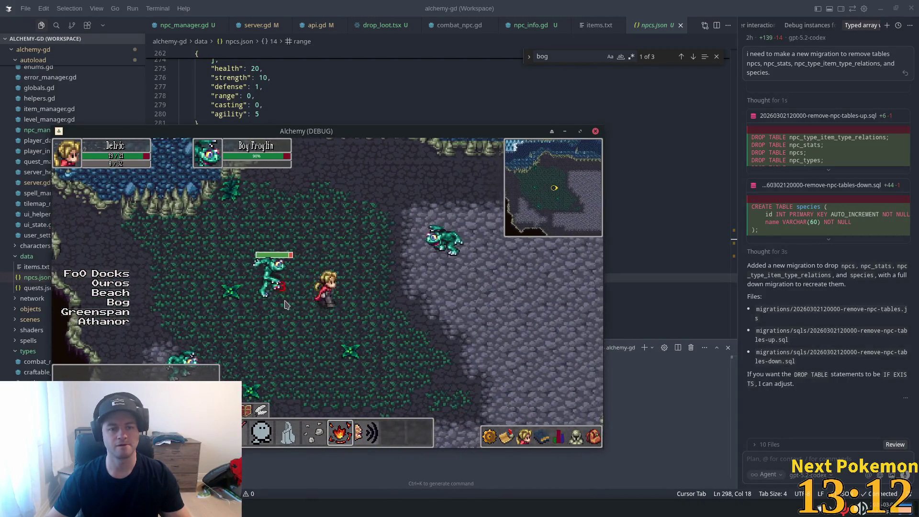
pyautogui.press('d')
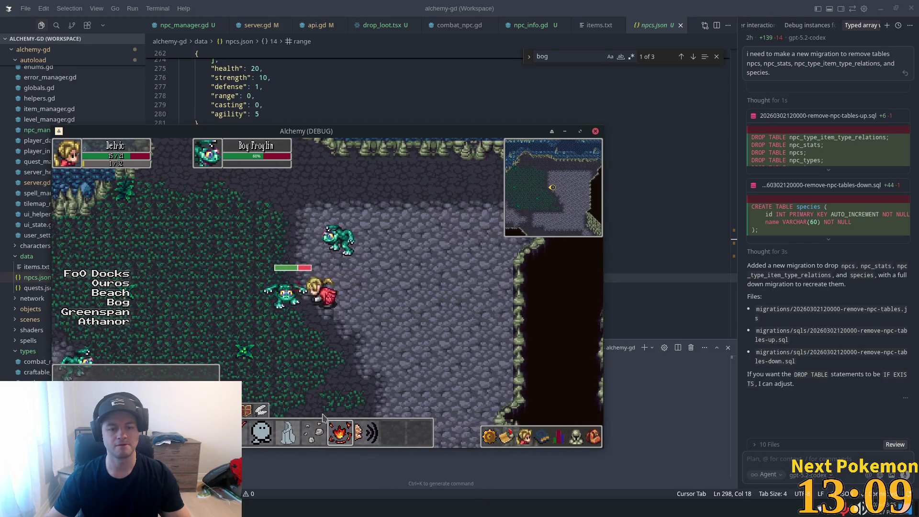
pyautogui.press('d')
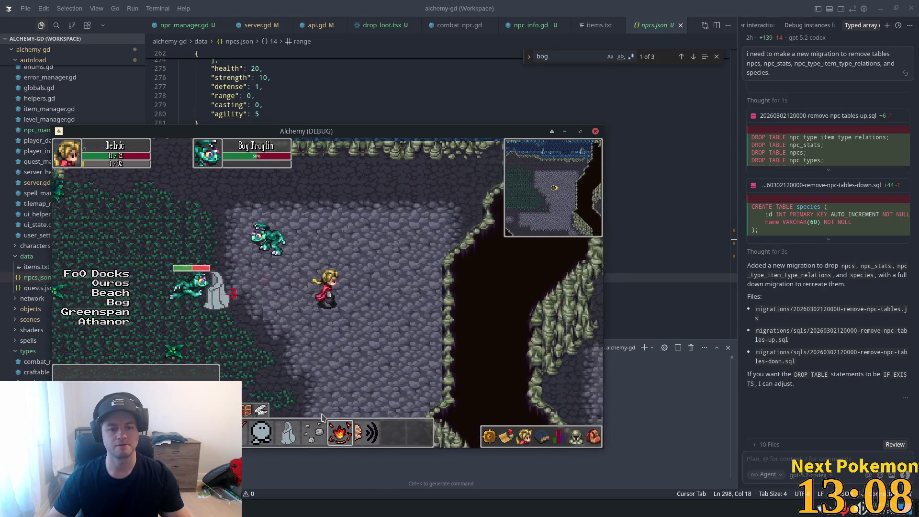
pyautogui.press('d')
pyautogui.press('s')
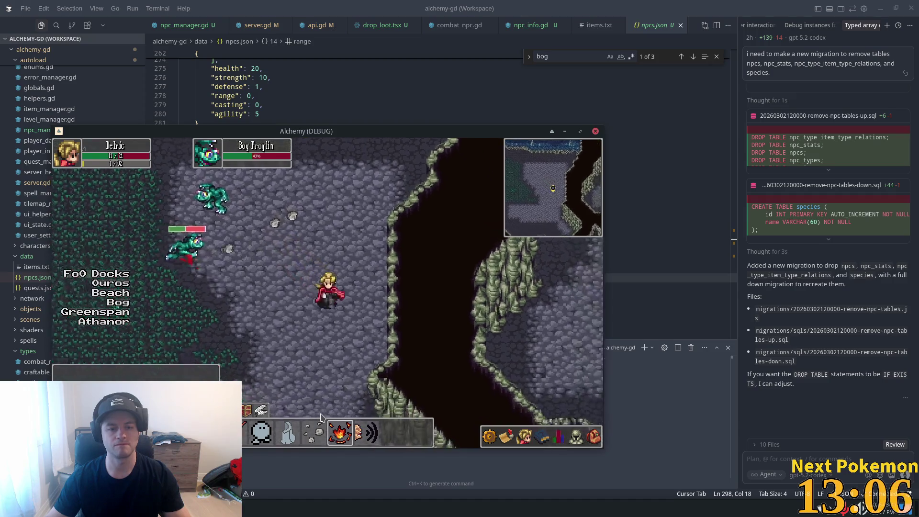
pyautogui.click(343, 293)
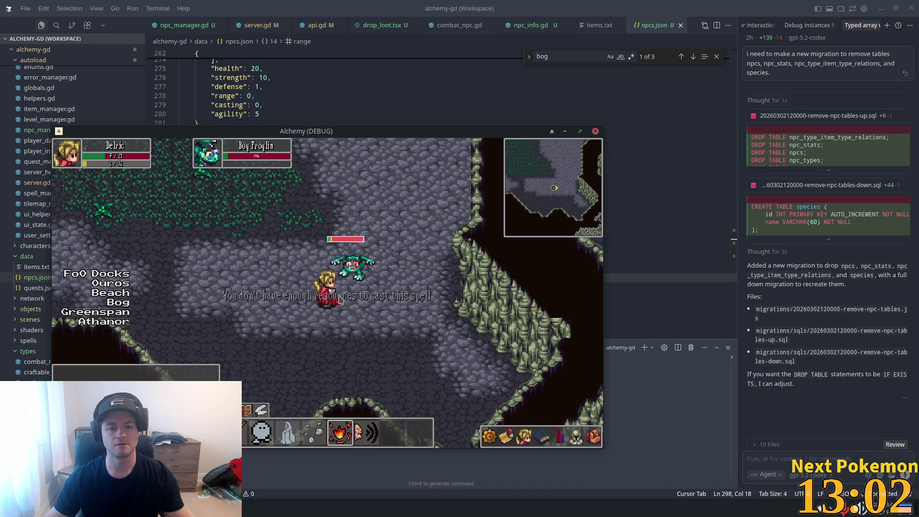
pyautogui.press('a')
pyautogui.click(339, 298)
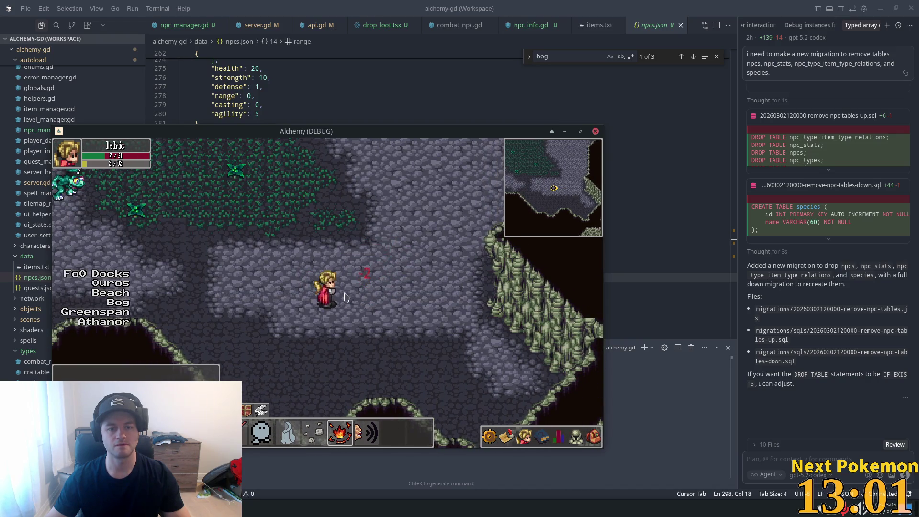
# Step: Leave the cave back into Indigo Bog and cross it past the ponds
pyautogui.press('s')
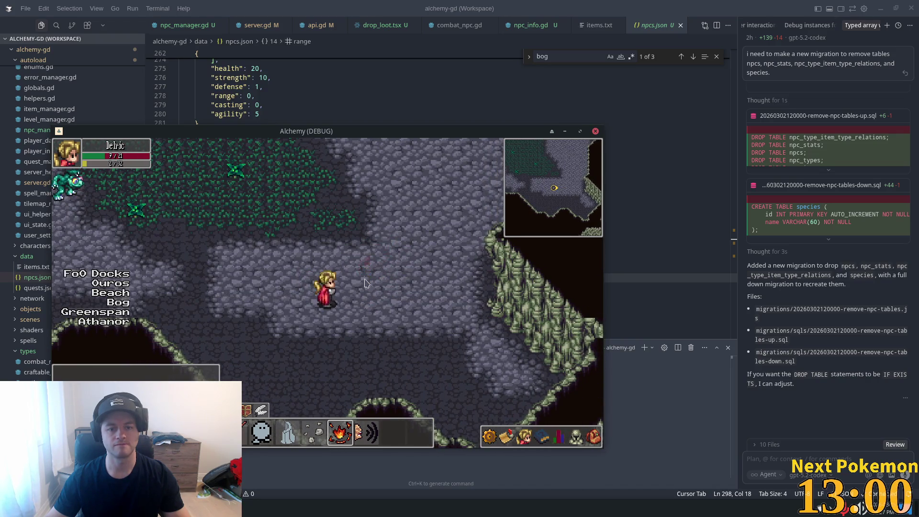
pyautogui.press('s')
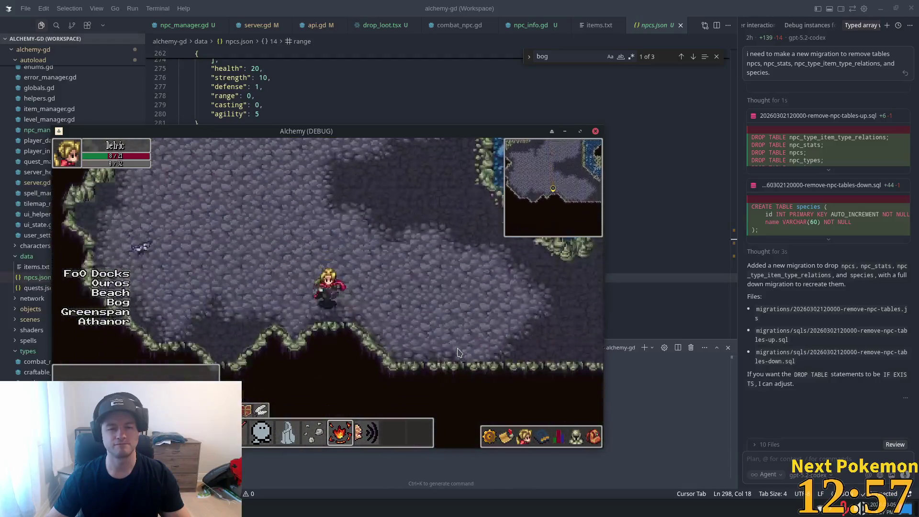
pyautogui.press('w')
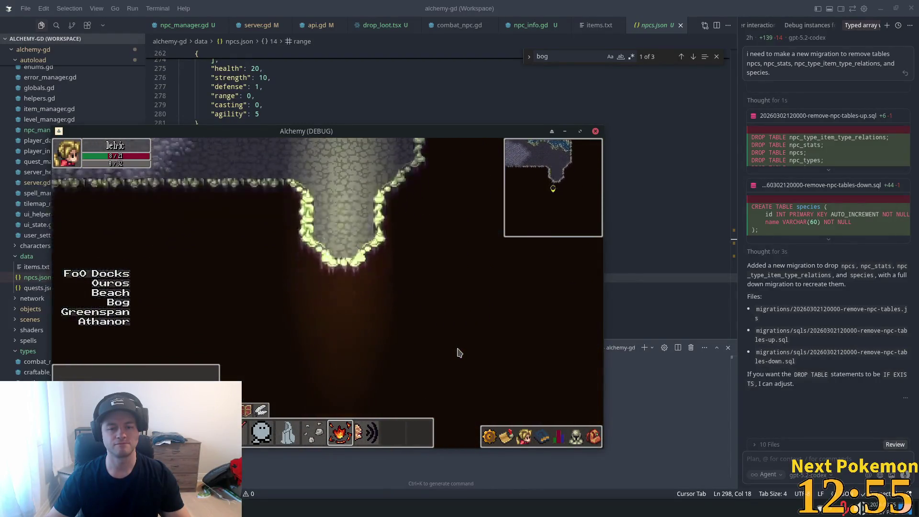
pyautogui.press('w')
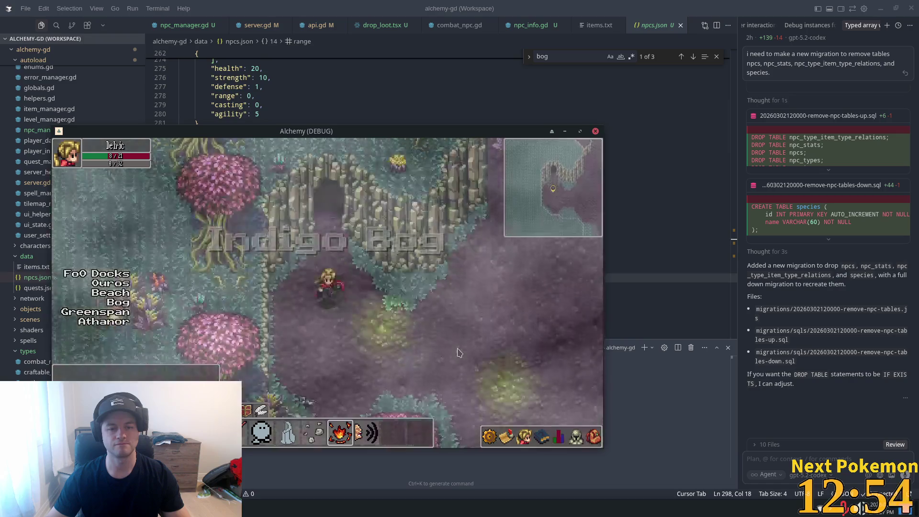
pyautogui.press('d')
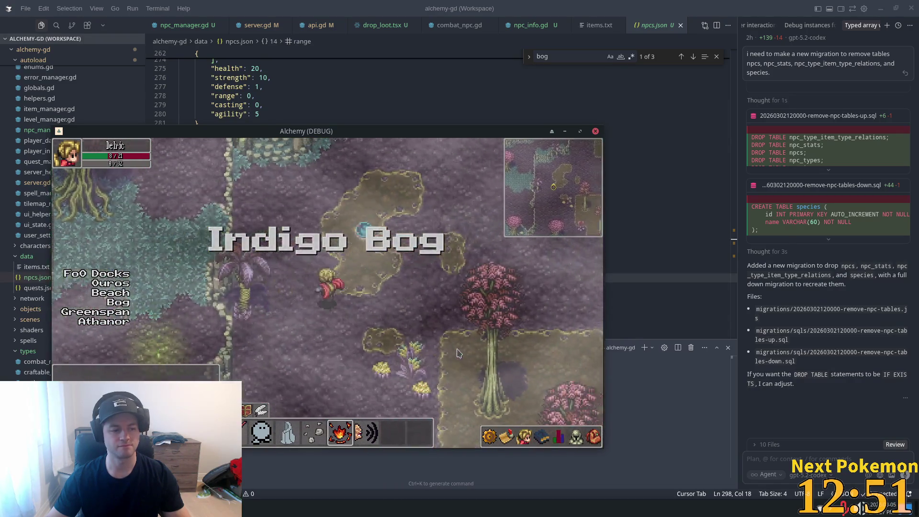
pyautogui.press('d')
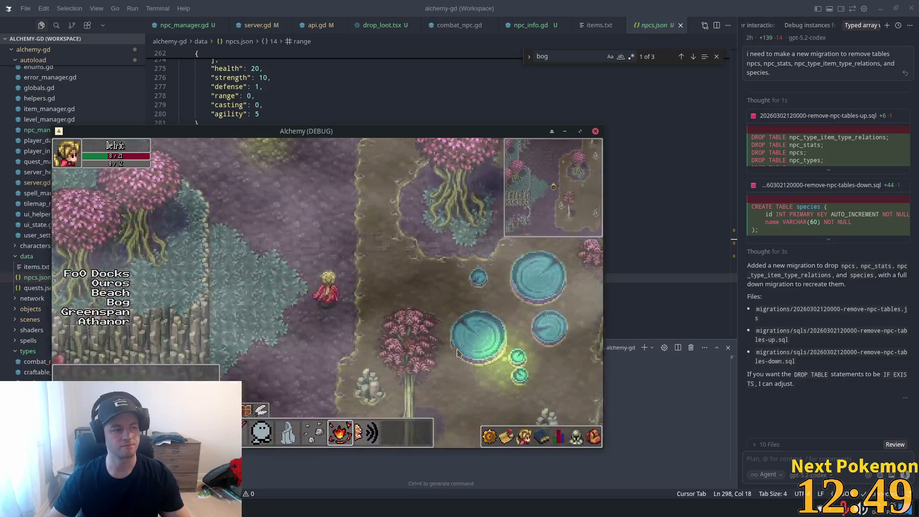
# Step: Enter Sunken Pass through the cliff cave and walk up its water cavern
pyautogui.press('w')
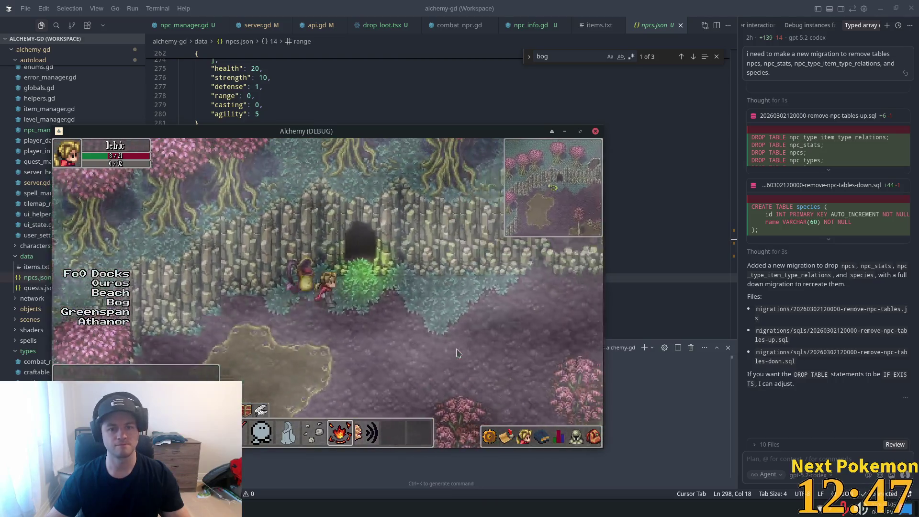
pyautogui.press('w')
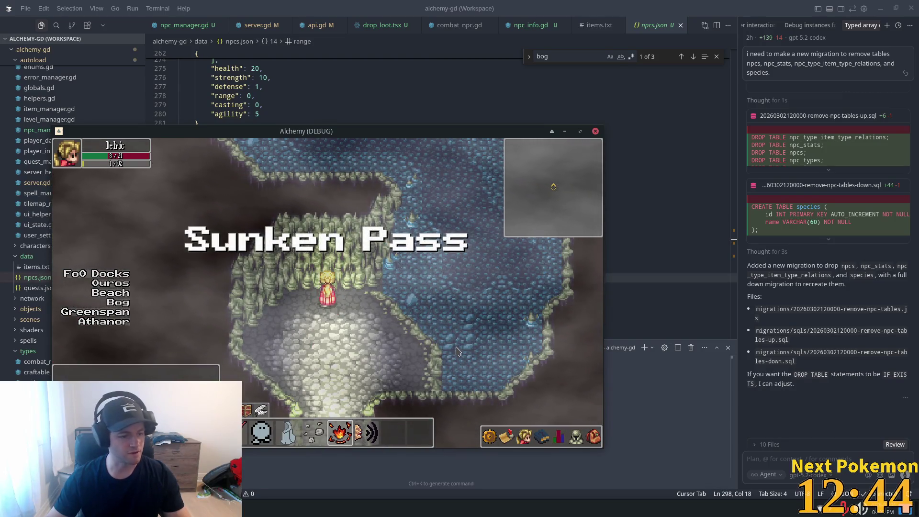
pyautogui.press('d')
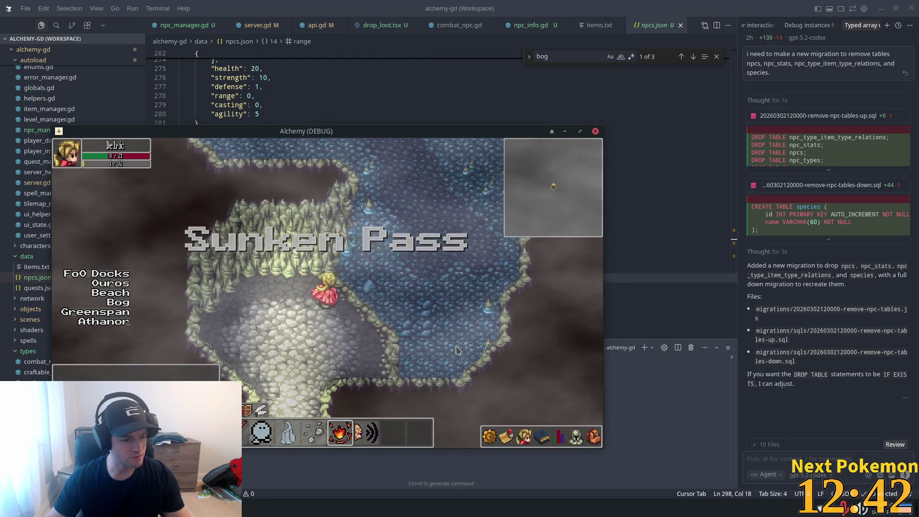
pyautogui.press('w')
pyautogui.press('a')
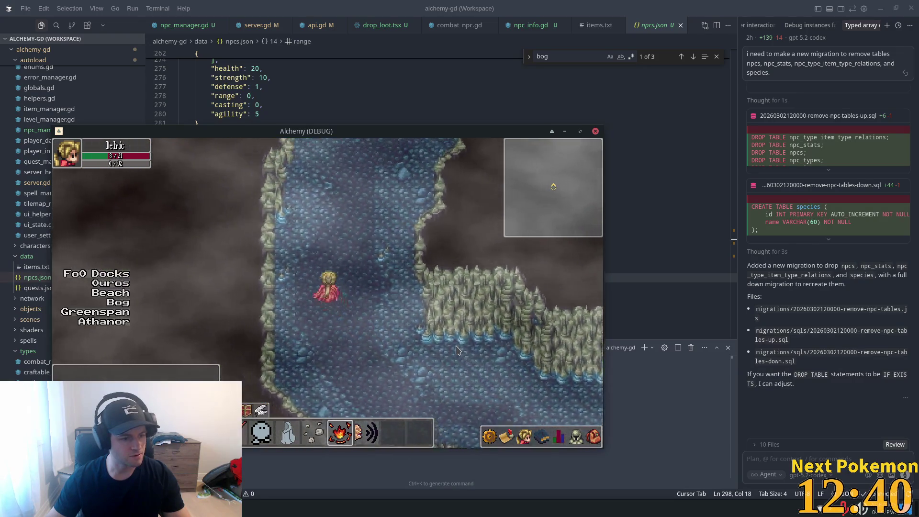
pyautogui.press('w')
pyautogui.press('w')
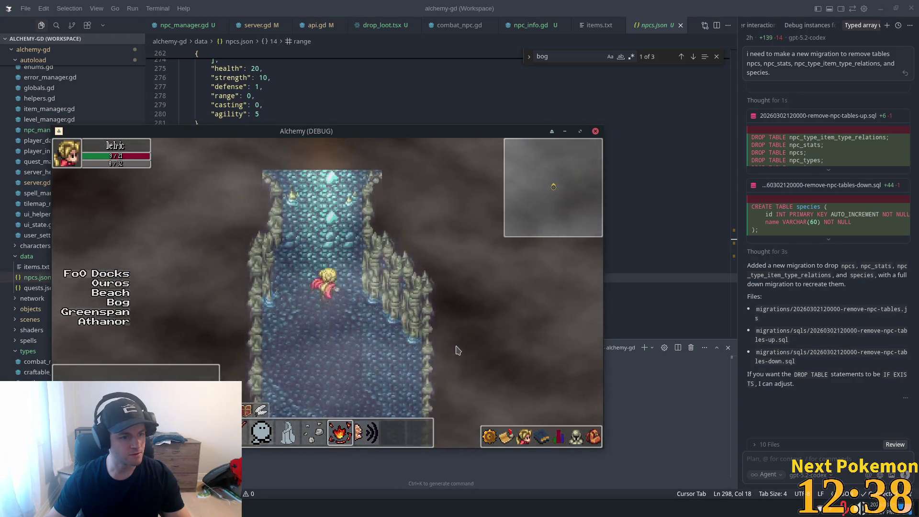
pyautogui.press('w')
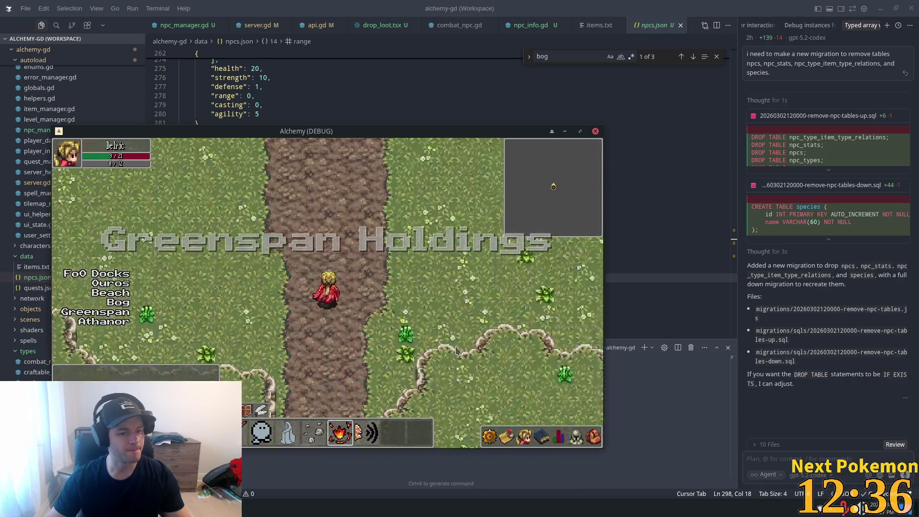
# Step: Walk west and north past the fence and pond to the cow pasture
pyautogui.press('a')
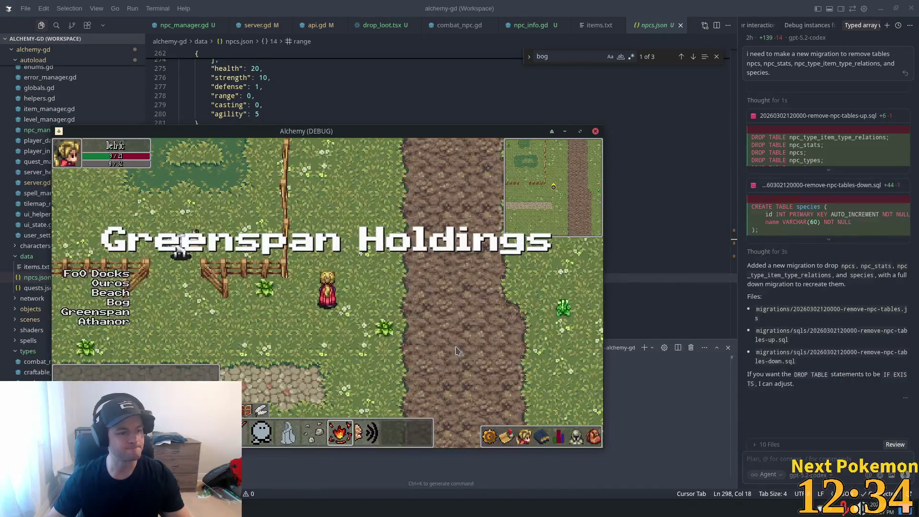
pyautogui.press('a')
pyautogui.press('w')
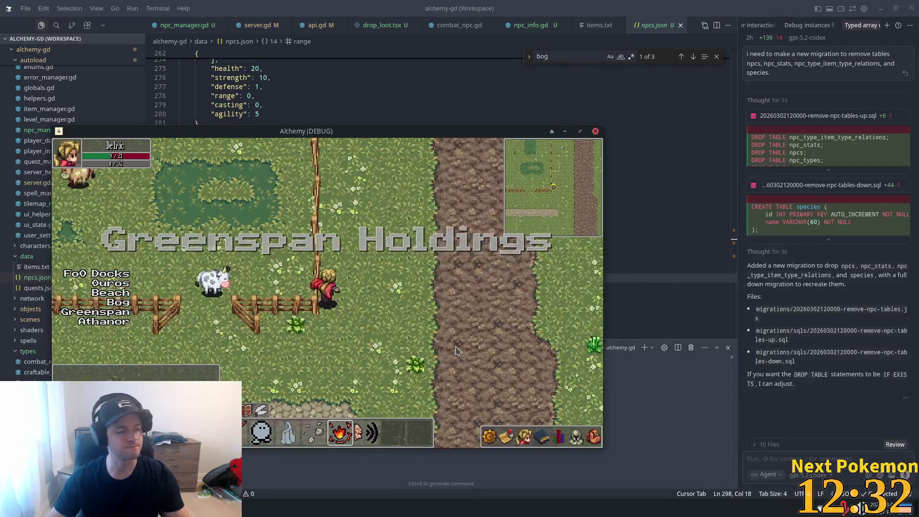
pyautogui.press('a')
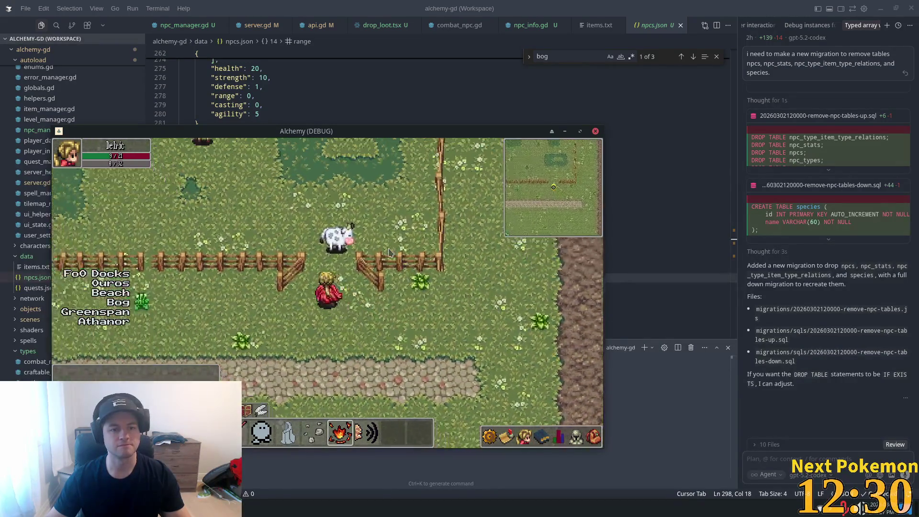
# Step: Attack and chase the cow until it dies and drops meat, then walk south onto the road
pyautogui.click(358, 305)
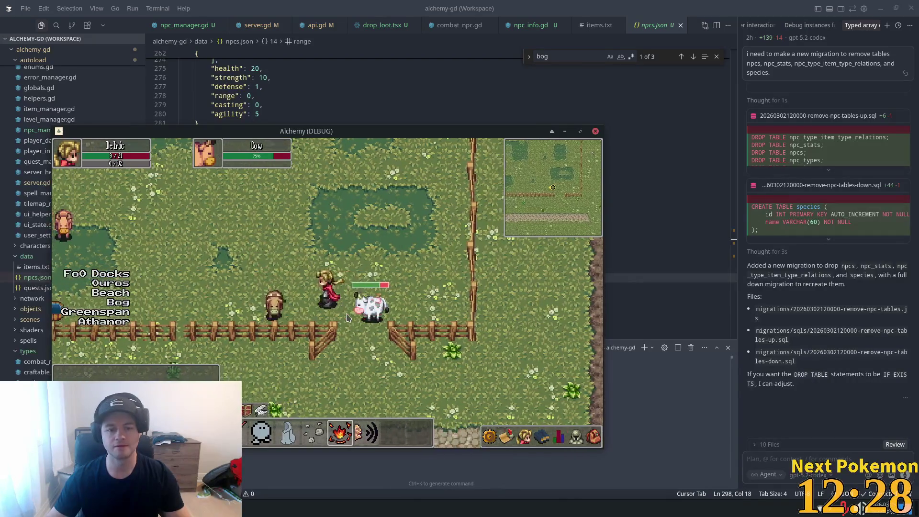
pyautogui.rightClick(348, 318)
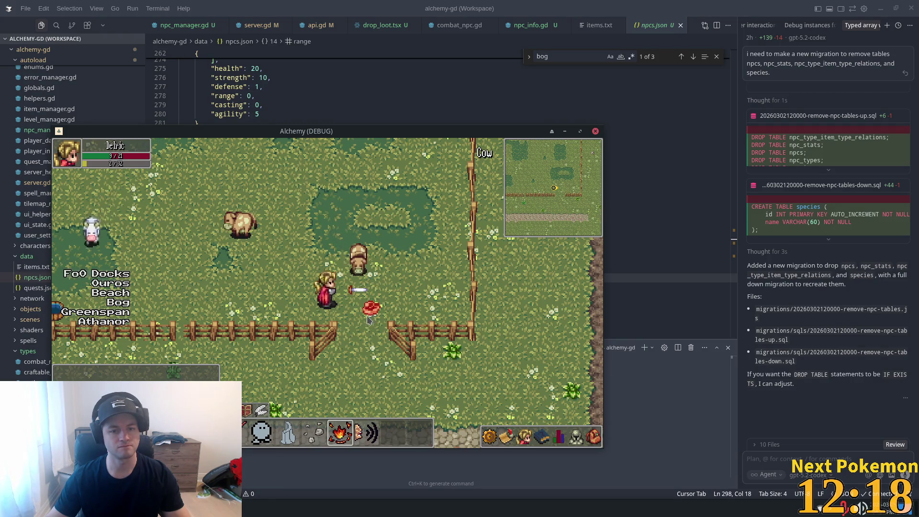
pyautogui.press('Up')
pyautogui.press('Right')
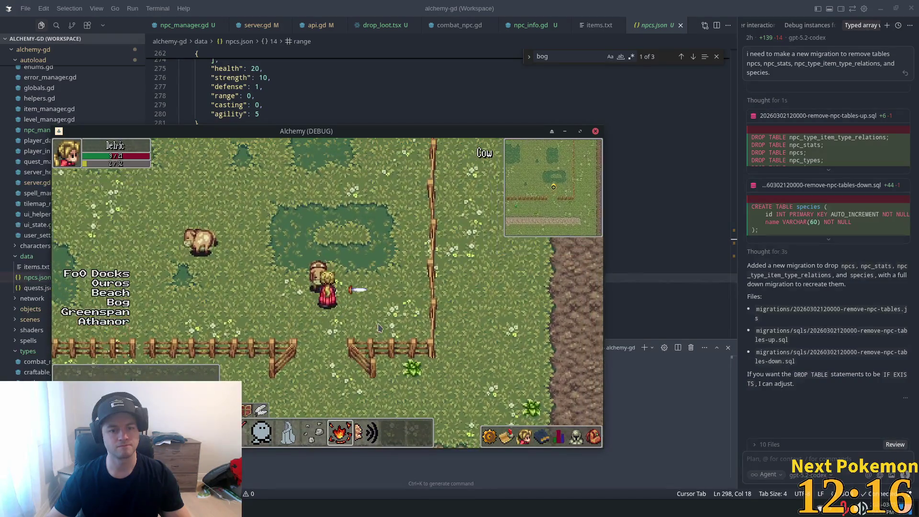
pyautogui.press('Down')
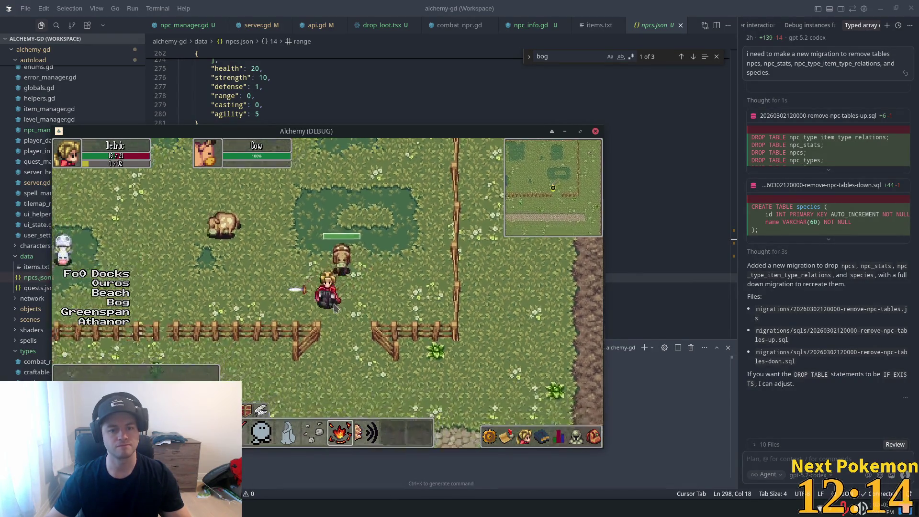
pyautogui.press('Down')
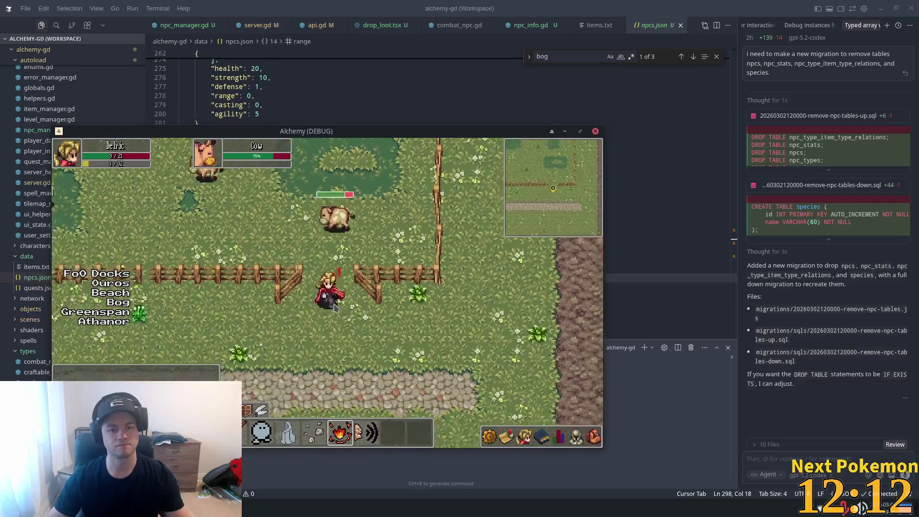
pyautogui.press('Up')
pyautogui.press('Right')
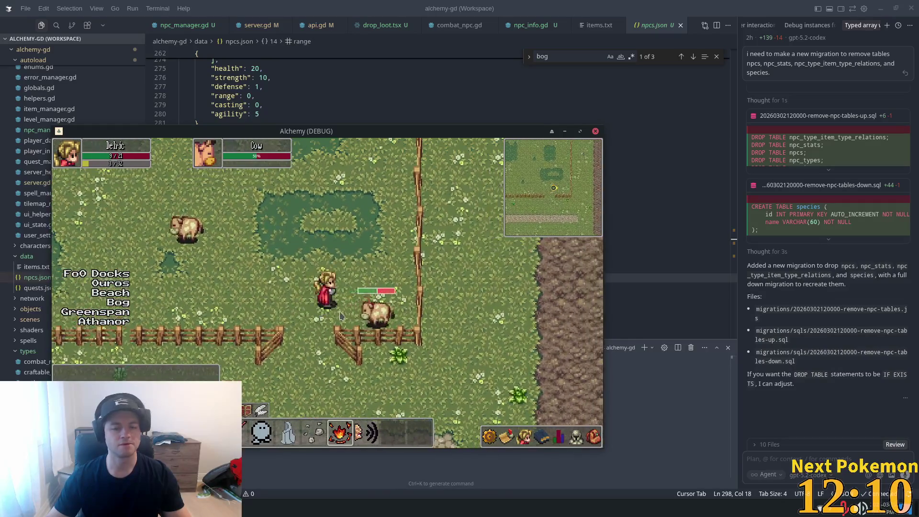
pyautogui.press('Right')
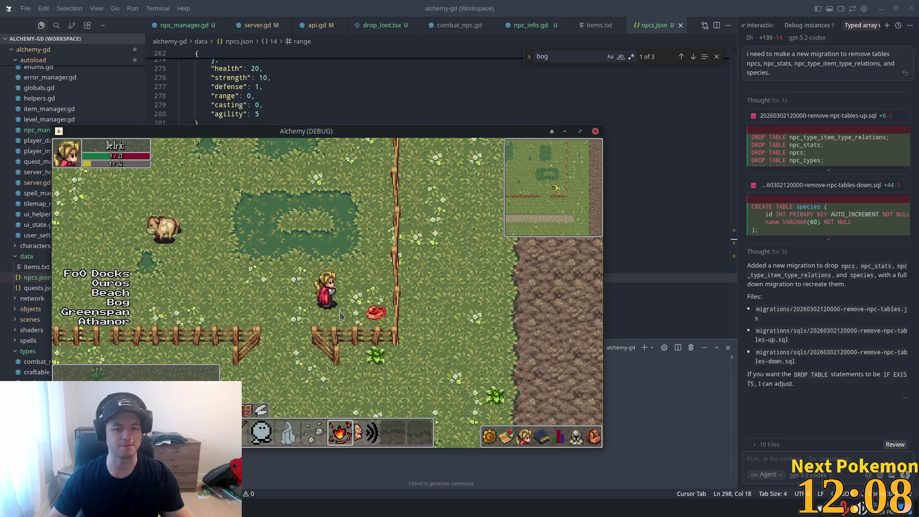
pyautogui.press('Down')
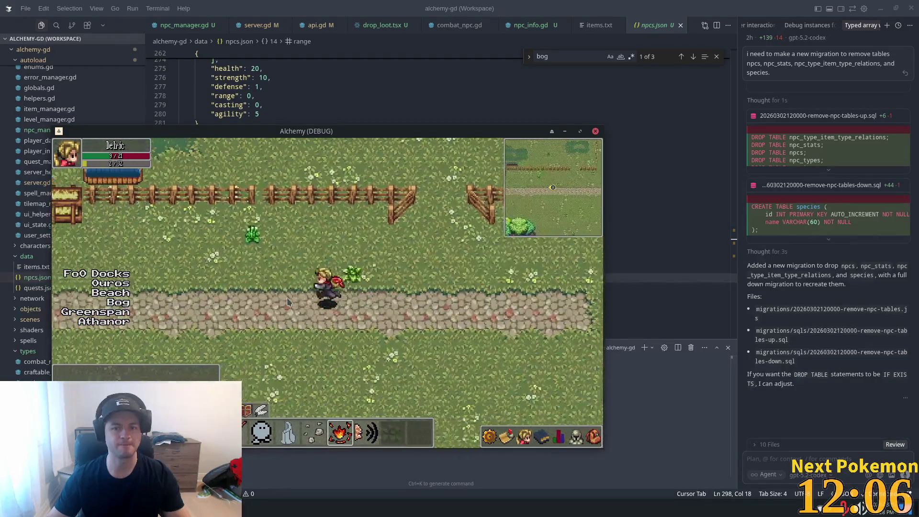
# Step: Walk along the road past the crop field and pig pen into the chicken pen
pyautogui.press('Right')
pyautogui.press('Up')
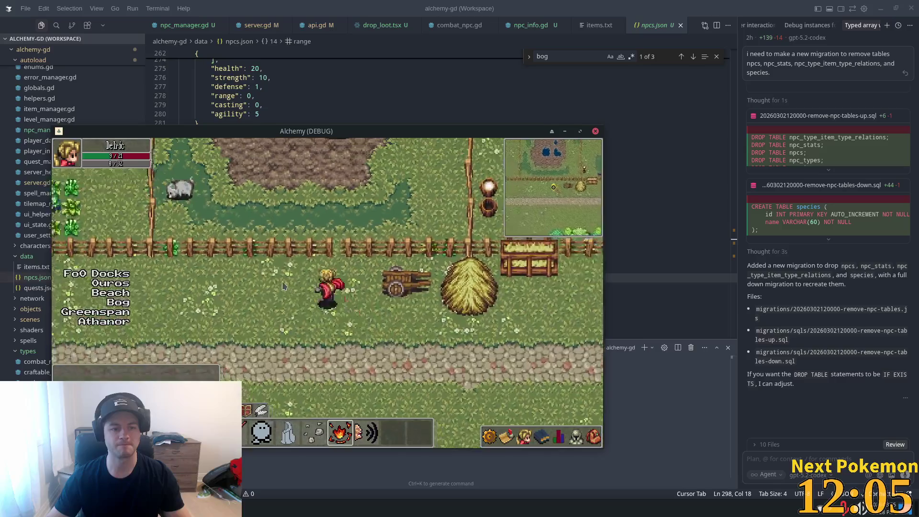
pyautogui.press('Left')
pyautogui.press('Up')
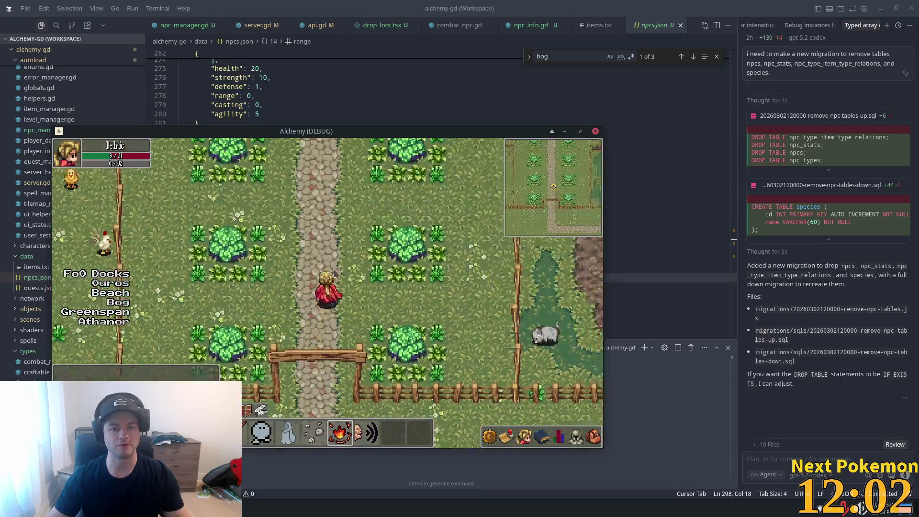
pyautogui.press('Down')
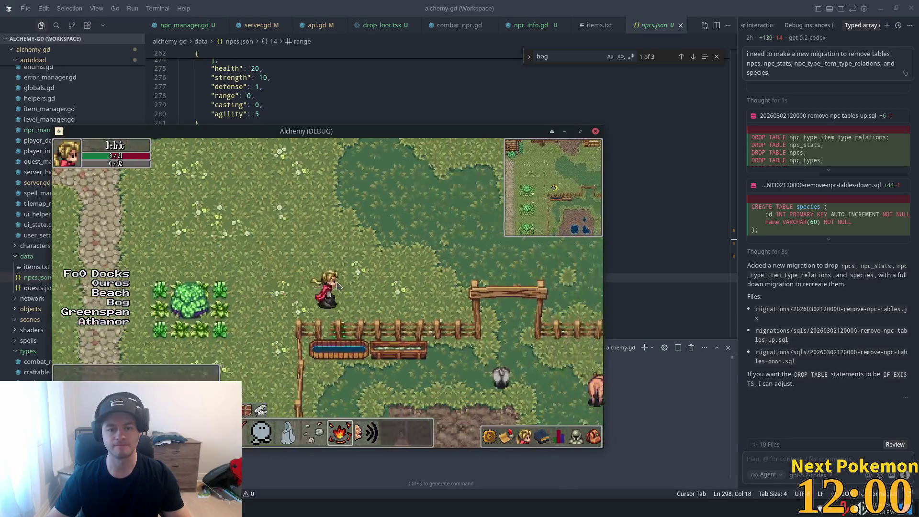
pyautogui.press('Down')
pyautogui.press('Right')
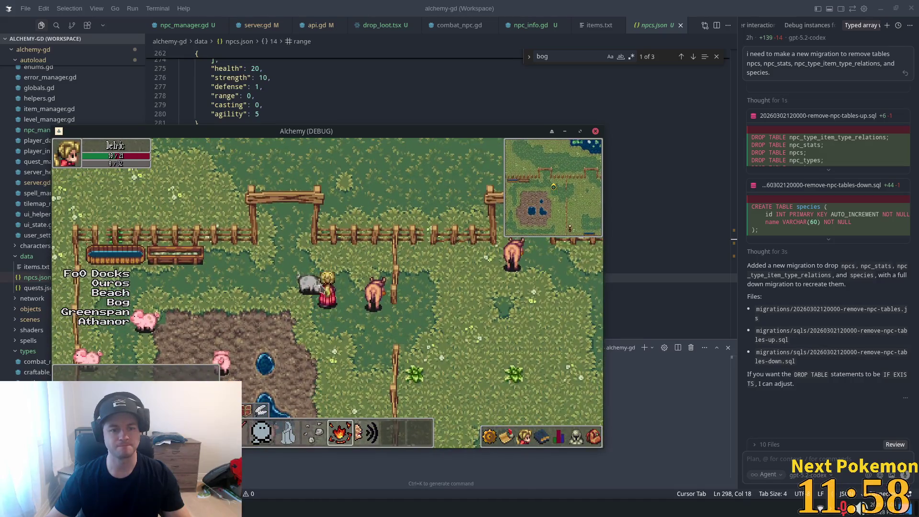
pyautogui.press('Up')
pyautogui.press('Up')
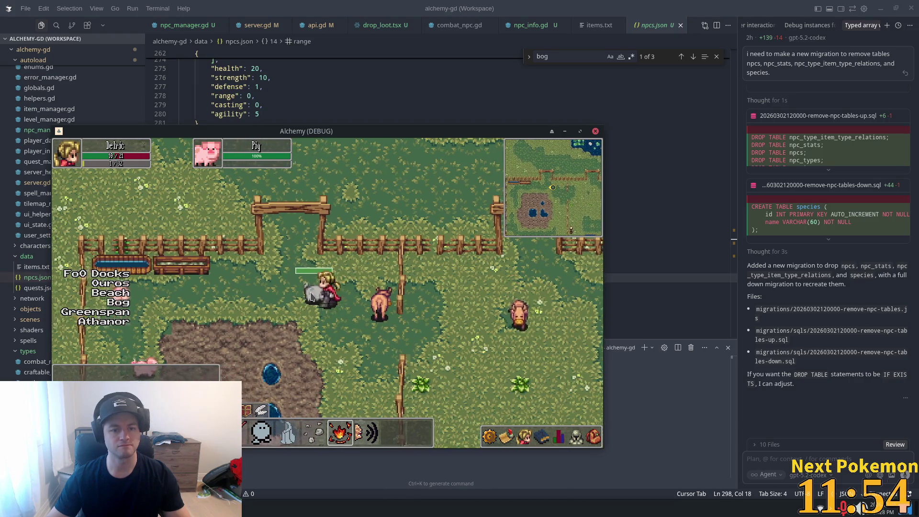
pyautogui.press('Left')
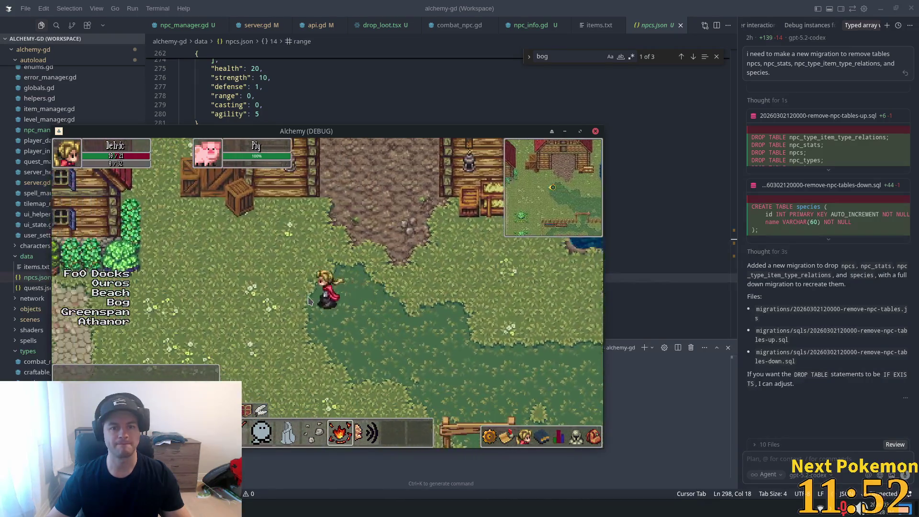
pyautogui.press('Down')
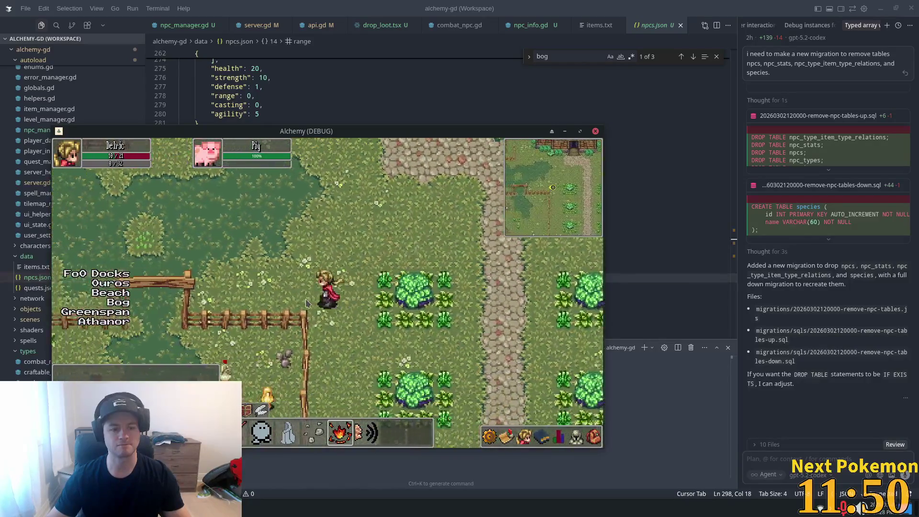
pyautogui.press('Down')
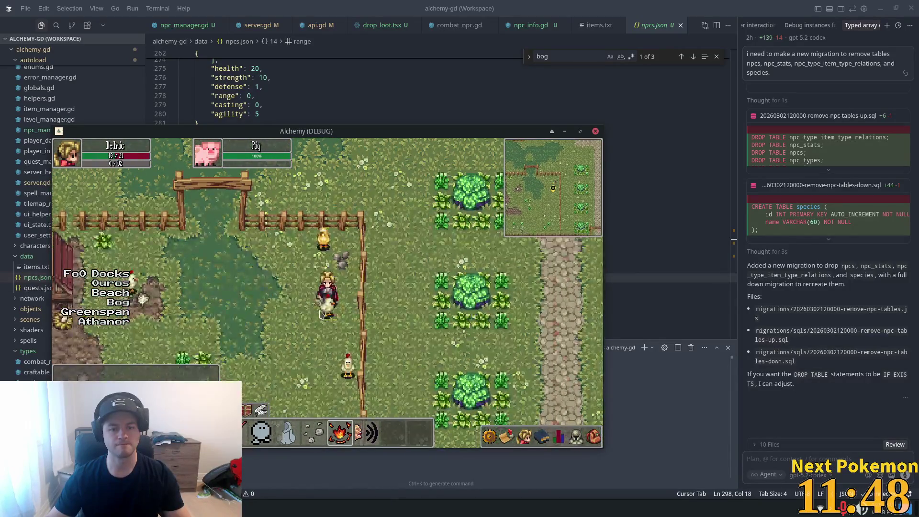
# Step: Target a chicken and kill it with three fire spells
pyautogui.click(325, 311)
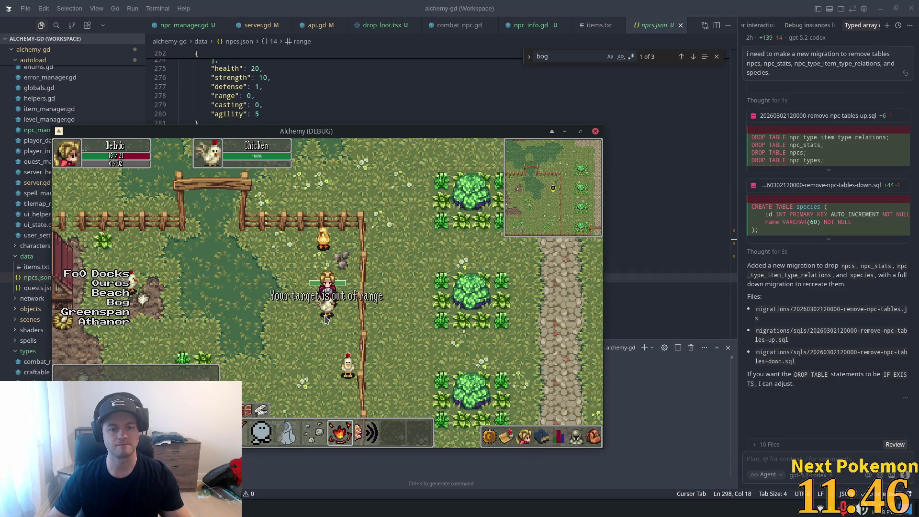
pyautogui.press('Left')
pyautogui.press('Right')
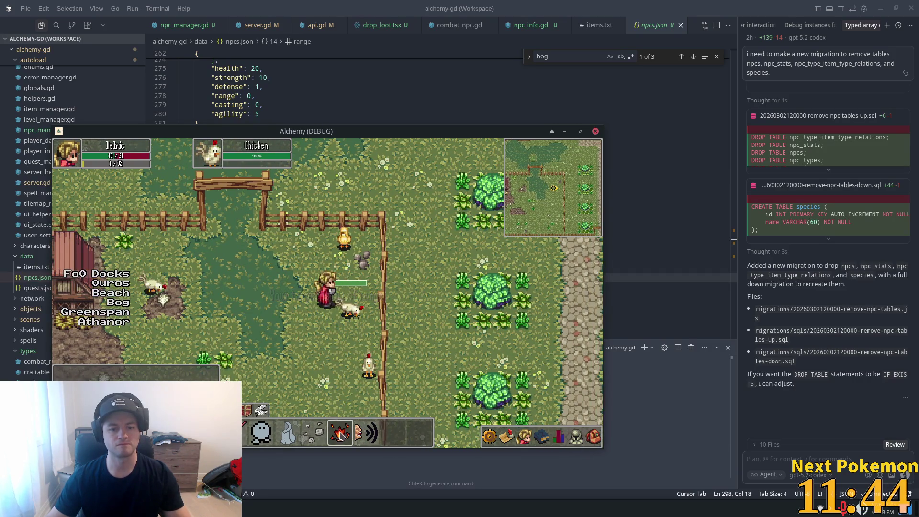
pyautogui.click(340, 434)
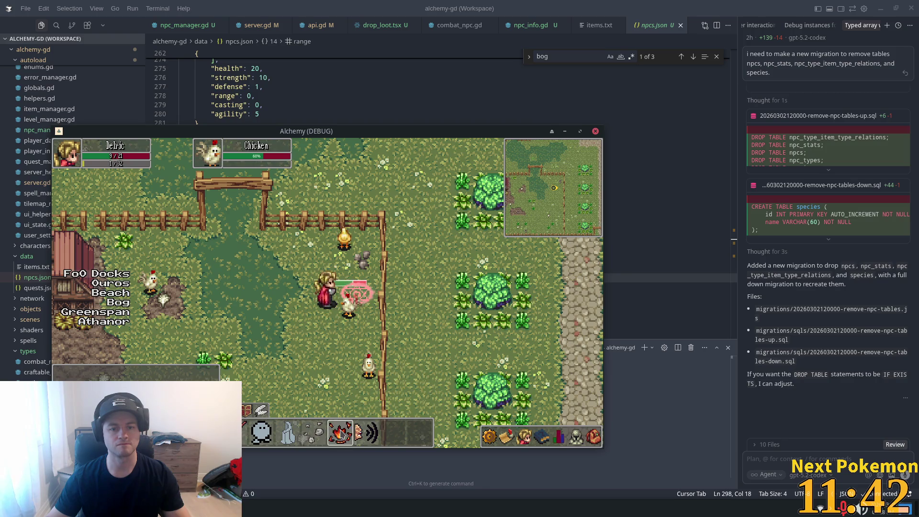
pyautogui.click(340, 434)
pyautogui.click(340, 434)
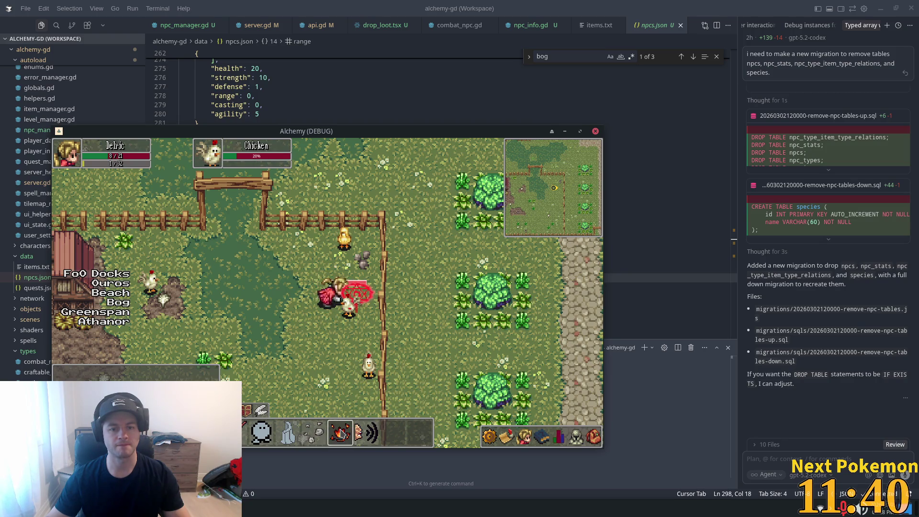
# Step: Walk out through the pen gate and return to the Godot editor
pyautogui.press('Left')
pyautogui.press('Left')
pyautogui.press('Left')
pyautogui.press('Up')
pyautogui.press('Up')
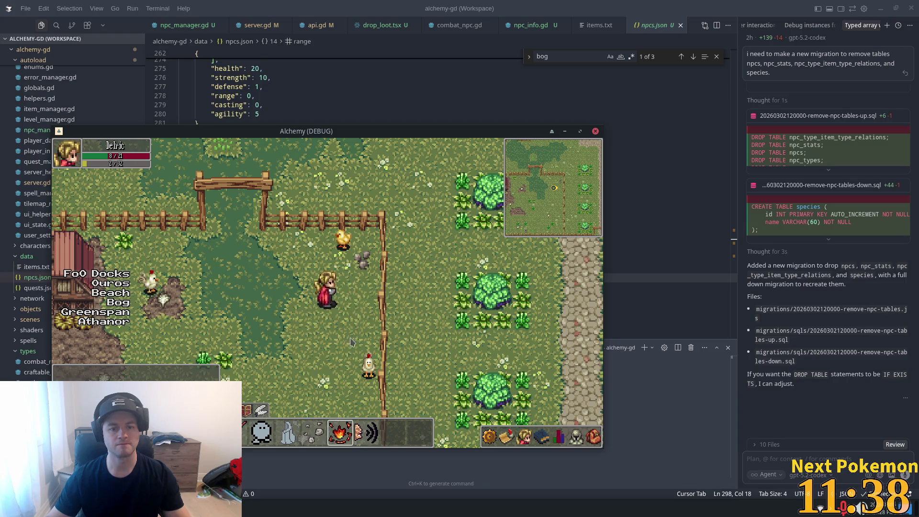
pyautogui.press('Up')
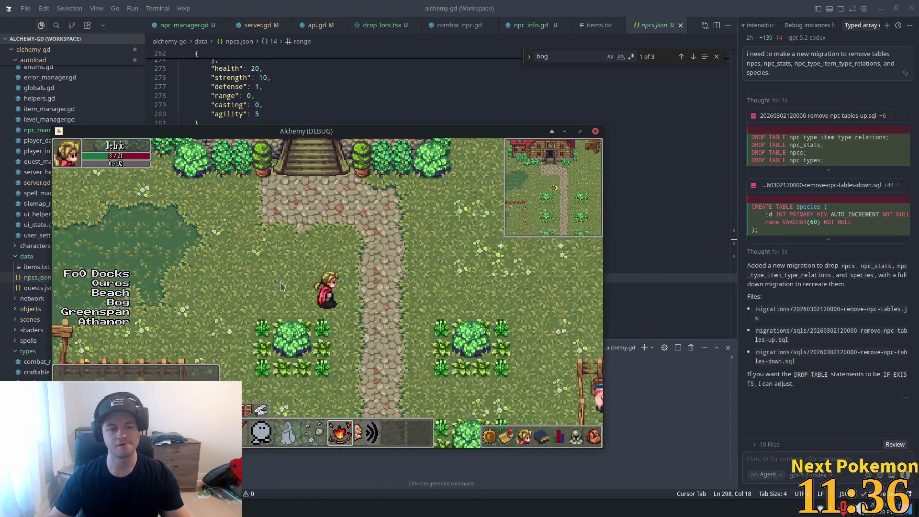
pyautogui.press('Right')
pyautogui.hotkey('alt', 'Tab')
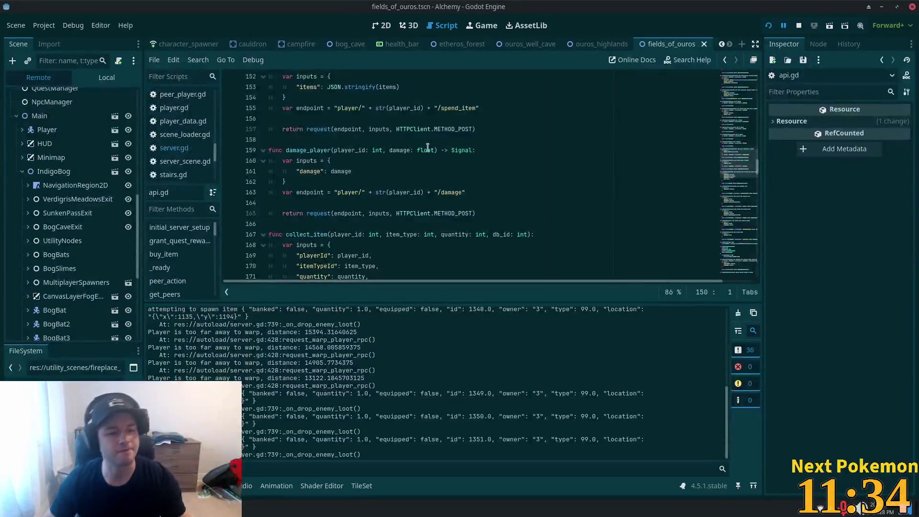
# Step: Open pig.tscn through quick search and view its own node tree in the 2D view
pyautogui.hotkey('shift', 'alt', 'o')
pyautogui.write('pig')
pyautogui.doubleClick(290, 165)
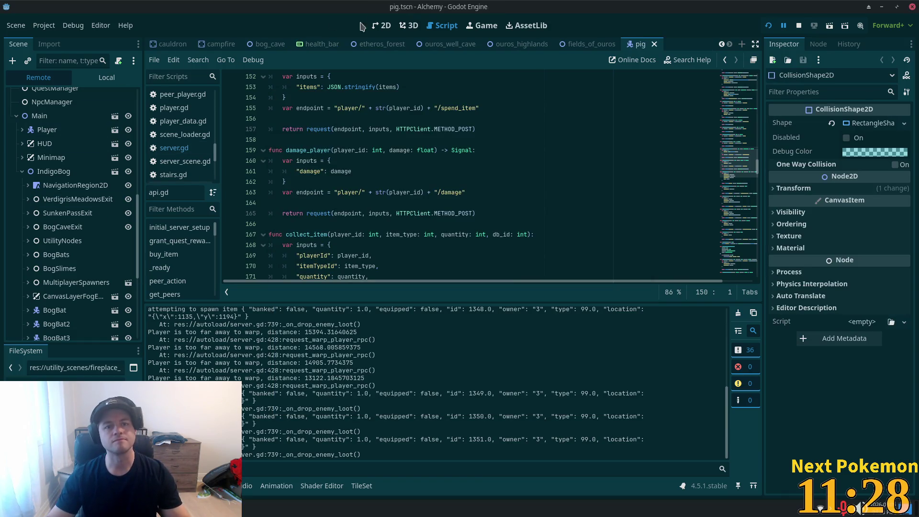
pyautogui.click(381, 25)
pyautogui.scroll(3, 57, 122)
pyautogui.scroll(5, 56, 123)
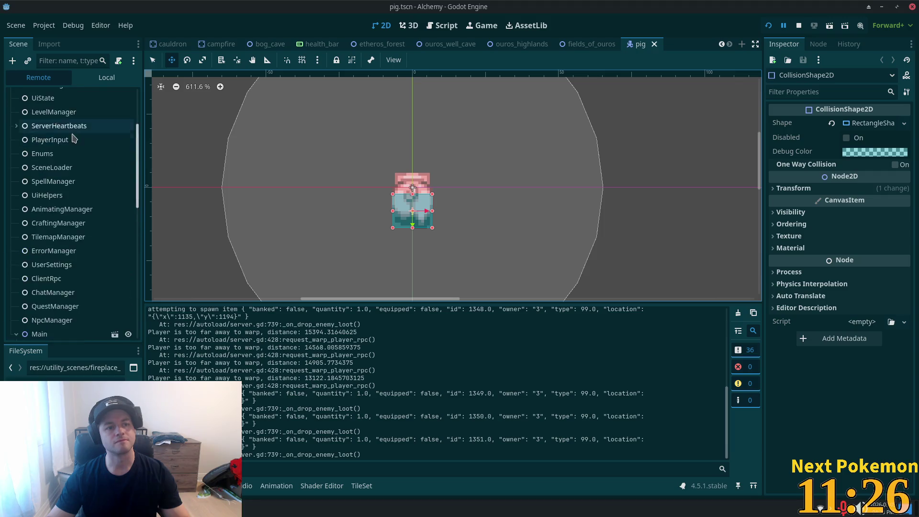
pyautogui.click(107, 77)
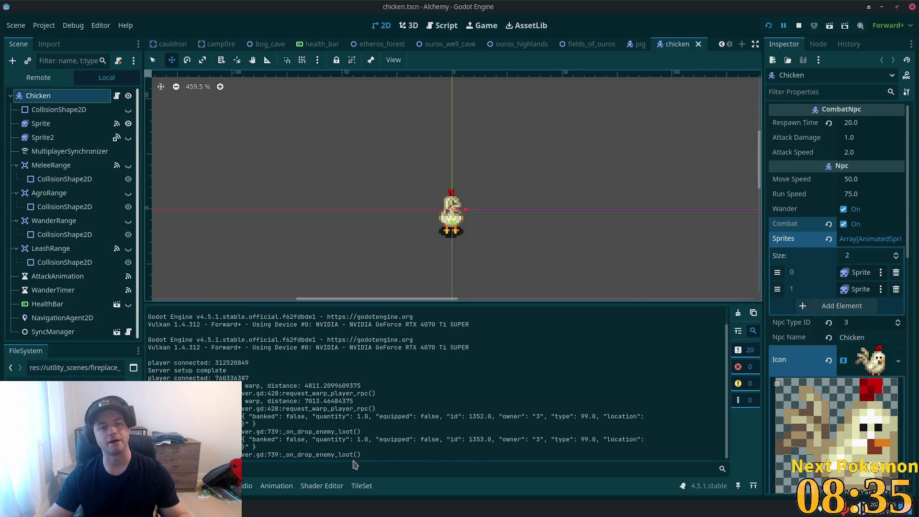
pyautogui.hotkey('alt', 'Tab')
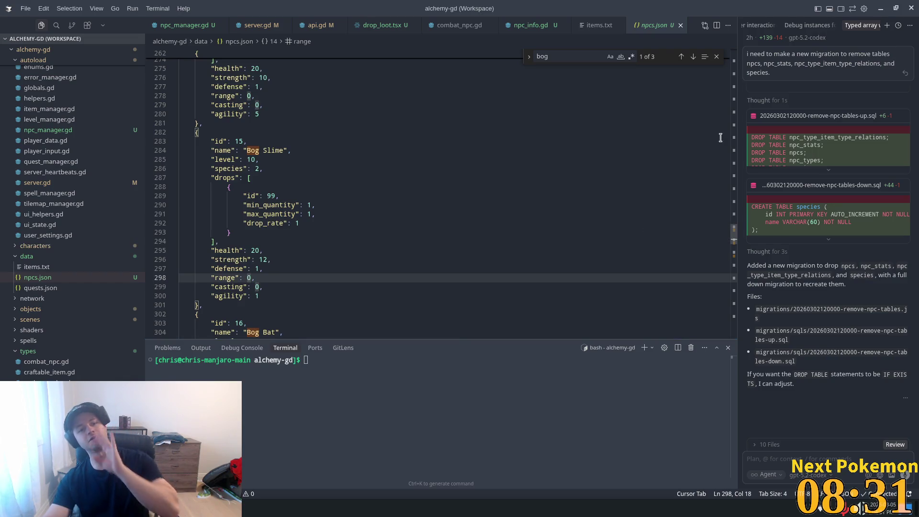
# Step: Step through the 'drops' matches in npcs.json, then bring up the npc_info.gd script
pyautogui.moveTo(734, 237); pyautogui.dragTo(733, 54)
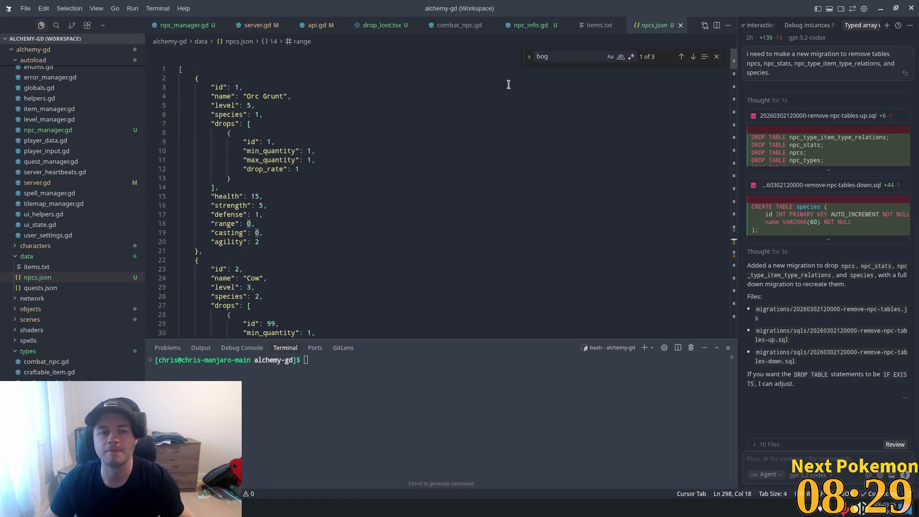
pyautogui.click(505, 96)
pyautogui.hotkey('ctrl', 'f')
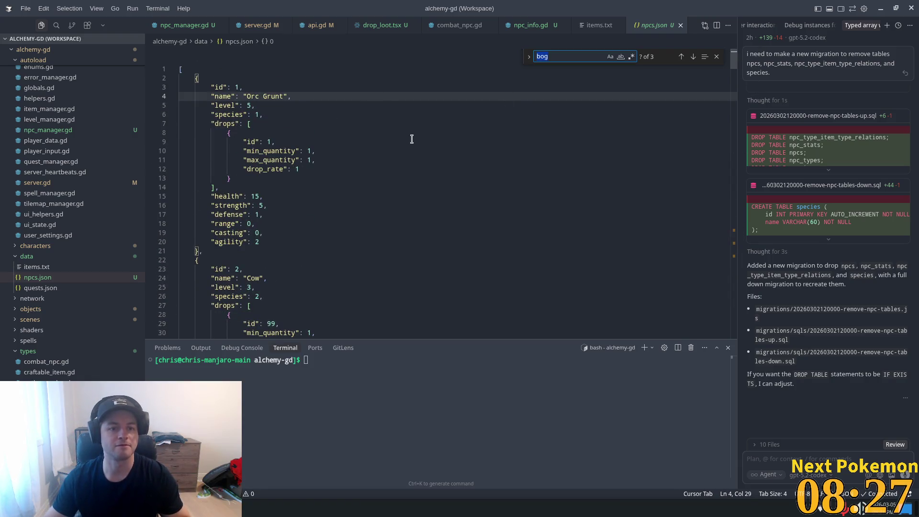
pyautogui.write('max')
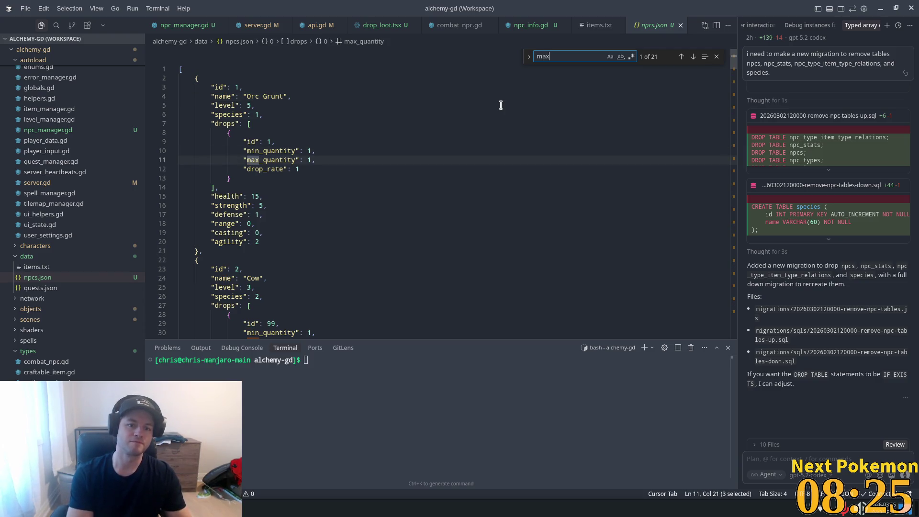
pyautogui.write('_dro')
pyautogui.press('BackSpace')
pyautogui.press('BackSpace')
pyautogui.press('BackSpace')
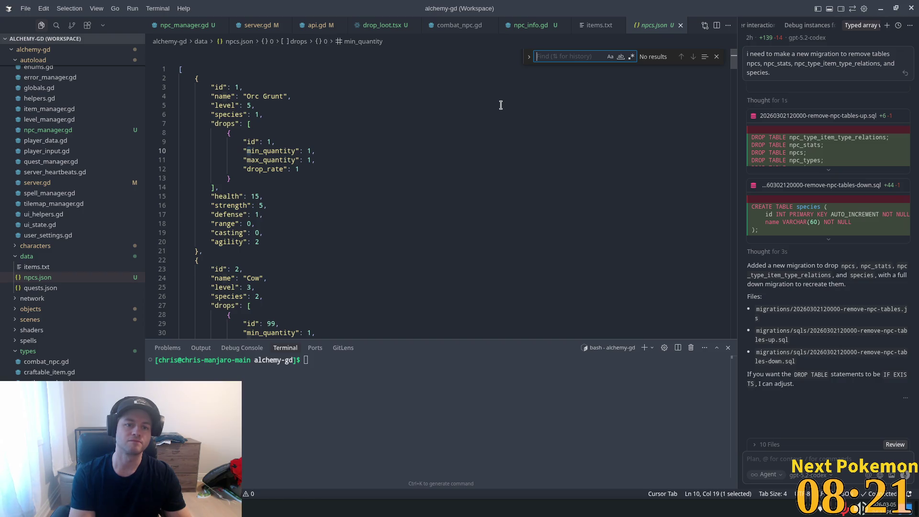
pyautogui.write('drops')
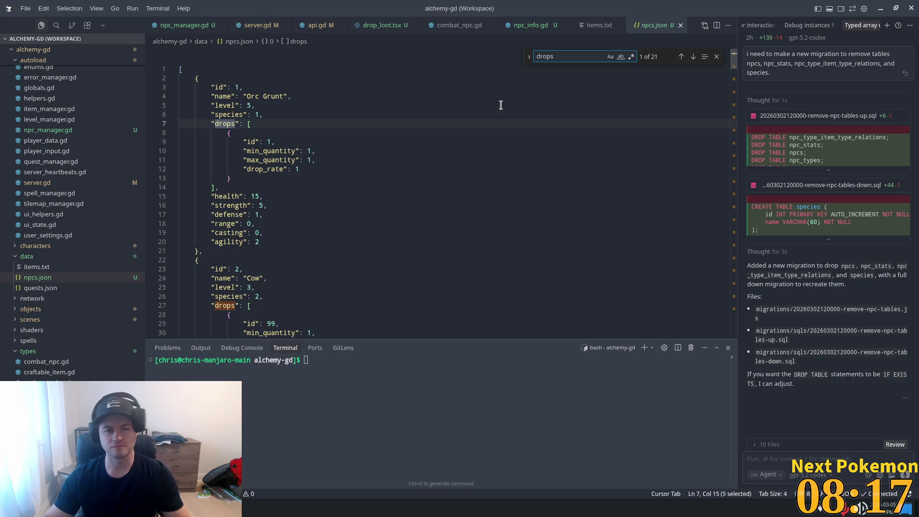
pyautogui.press('Return')
pyautogui.press('Return')
pyautogui.press('Return')
pyautogui.press('Return')
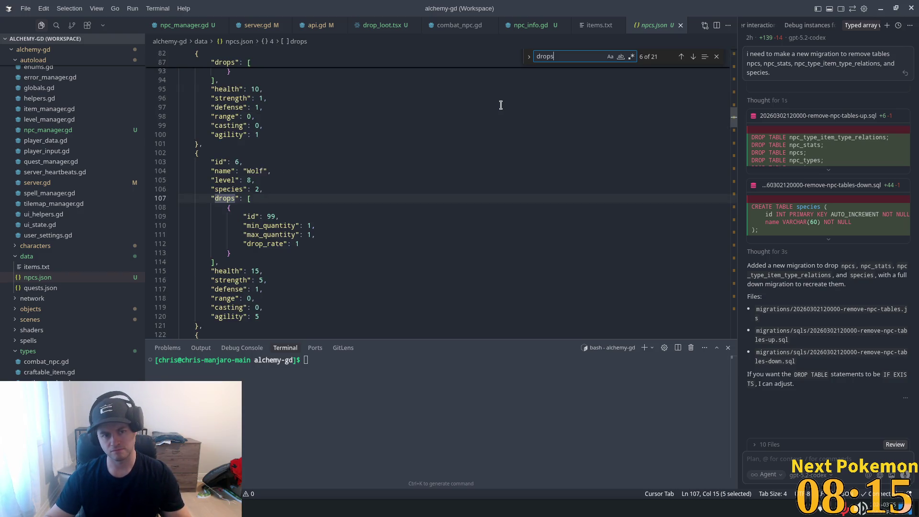
pyautogui.press('Return')
pyautogui.press('Return')
pyautogui.press('Return')
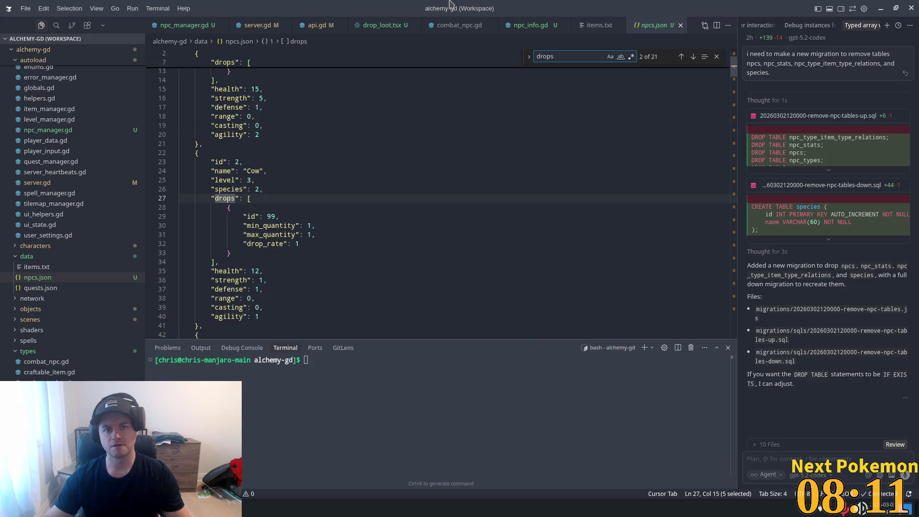
pyautogui.click(526, 30)
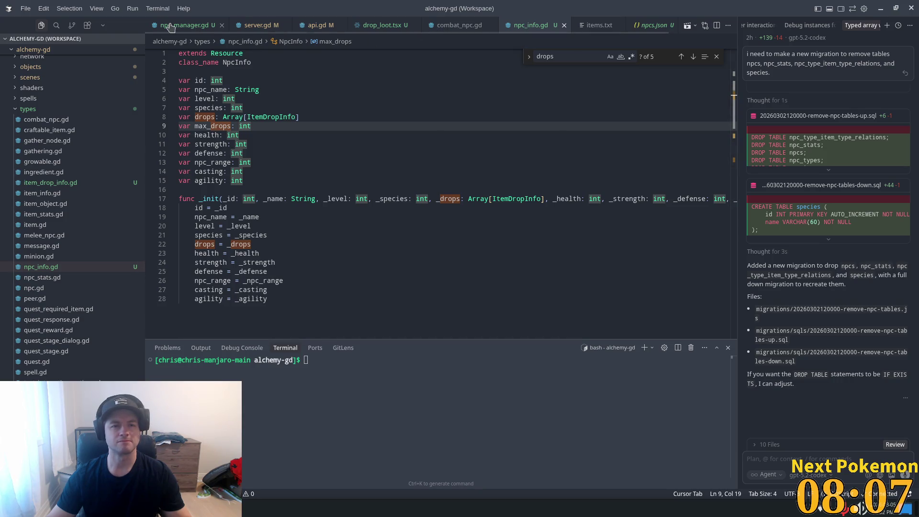
# Step: Trace npc_info in npc_manager.gd's roll_npc_drops to the NpcInfo class definition
pyautogui.click(185, 25)
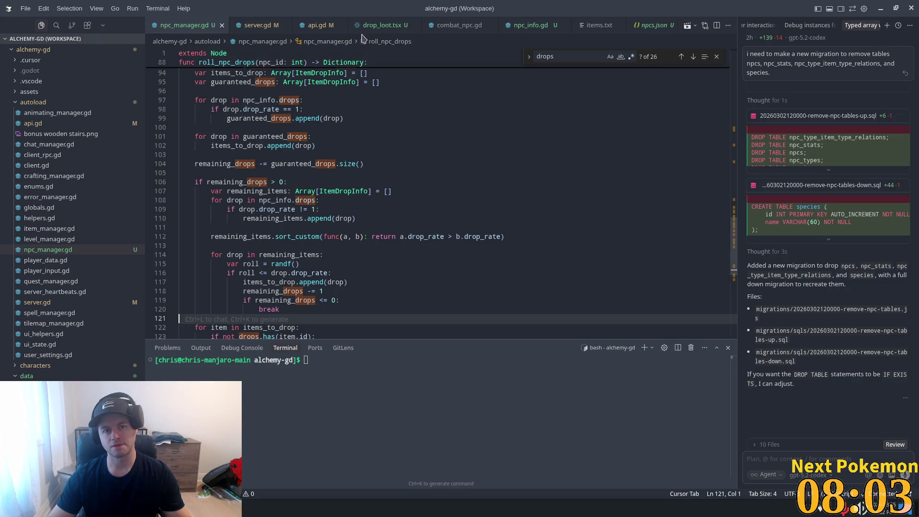
pyautogui.scroll(2, 342, 134)
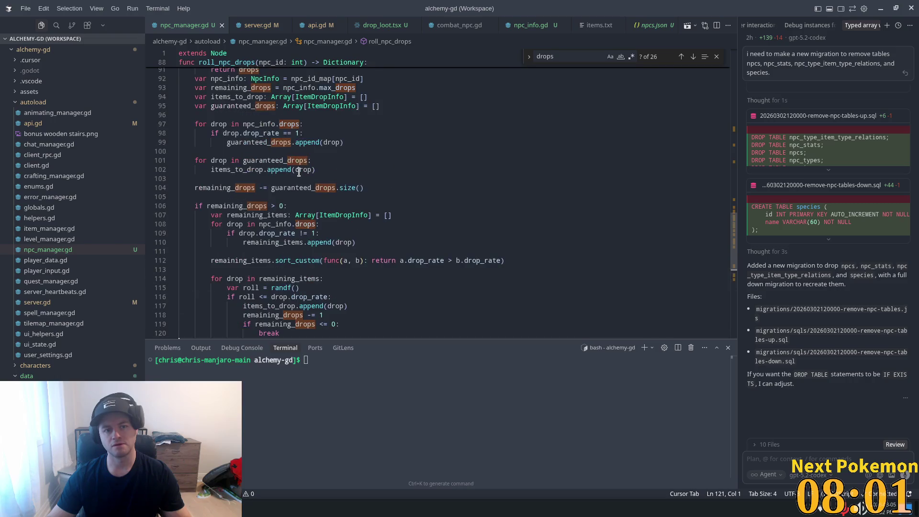
pyautogui.click(299, 171)
pyautogui.scroll(4, 297, 171)
pyautogui.click(320, 157)
pyautogui.click(407, 137)
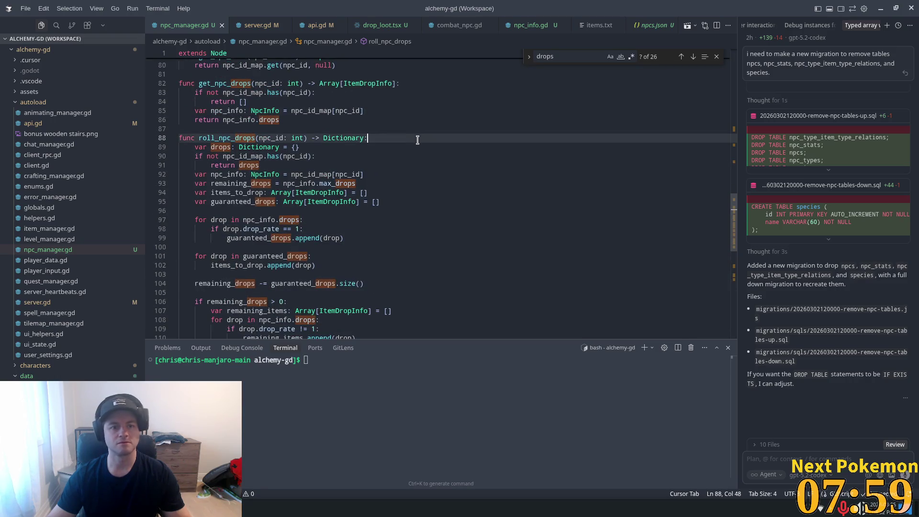
pyautogui.hotkey('ctrl', 'f')
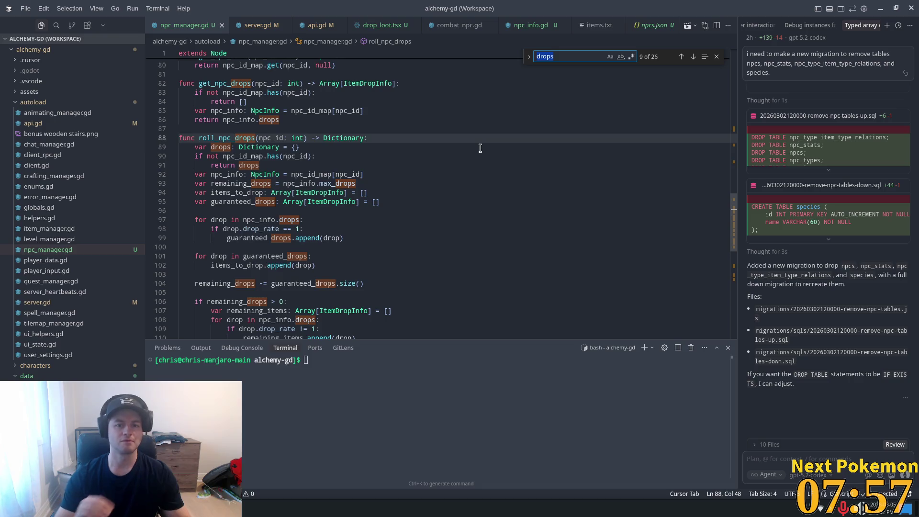
pyautogui.keyDown('ctrl'); pyautogui.click(304, 183); pyautogui.keyUp('ctrl')
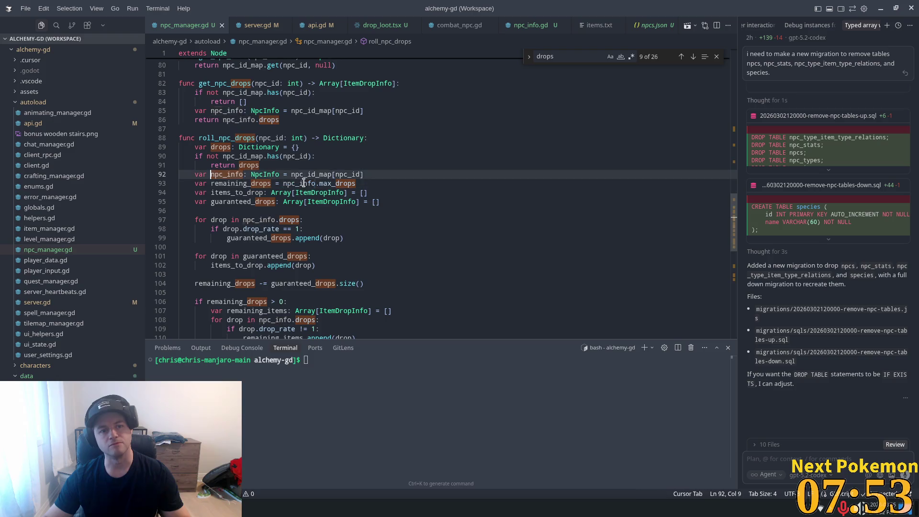
pyautogui.keyDown('ctrl'); pyautogui.click(266, 111); pyautogui.keyUp('ctrl')
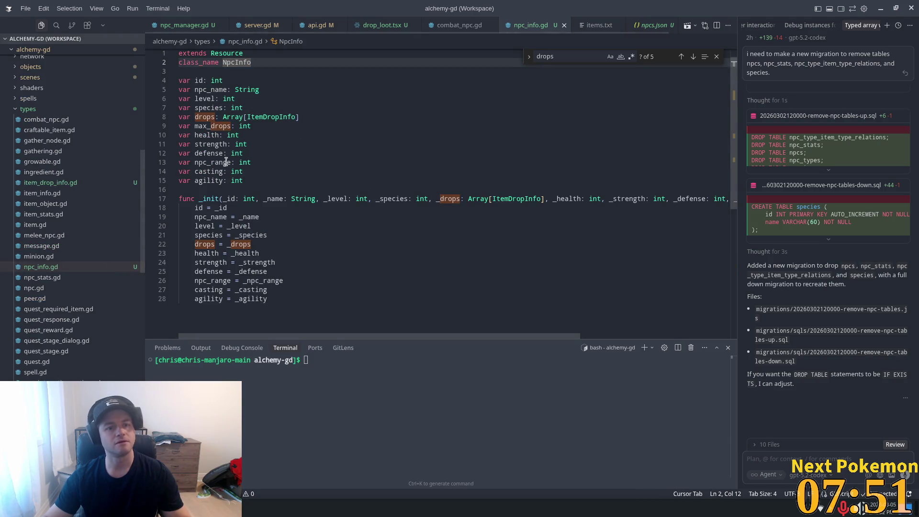
# Step: Locate the _drops constructor parameter and the max_drops field in NpcInfo
pyautogui.doubleClick(448, 199)
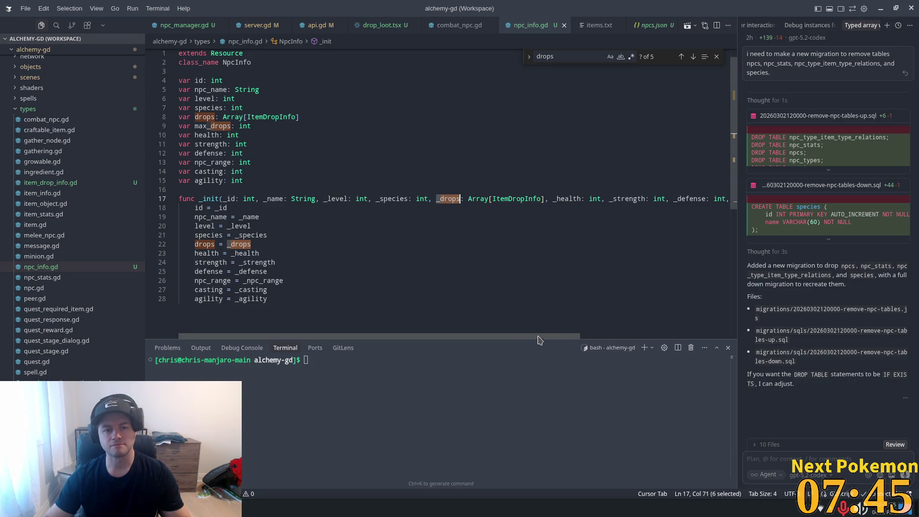
pyautogui.moveTo(529, 337)
pyautogui.mouseDown()
pyautogui.moveTo(766, 334)
pyautogui.moveTo(399, 301)
pyautogui.mouseUp()
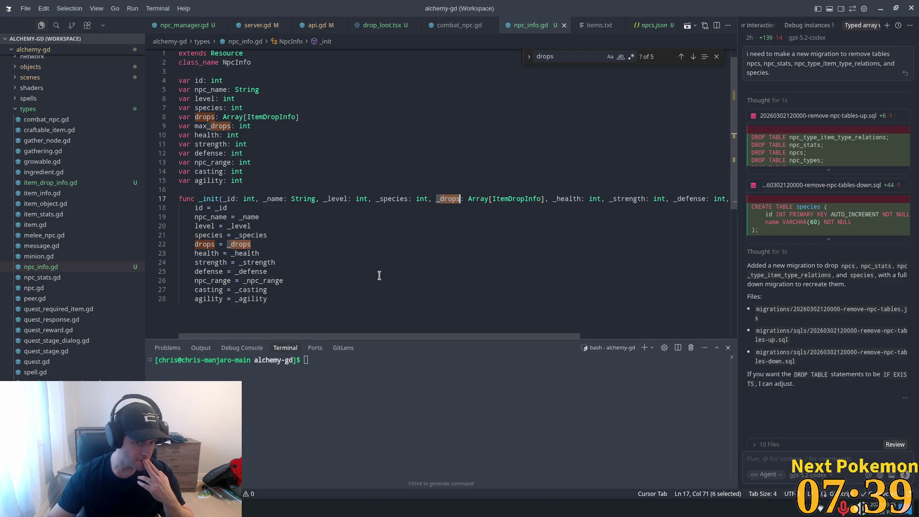
pyautogui.doubleClick(211, 126)
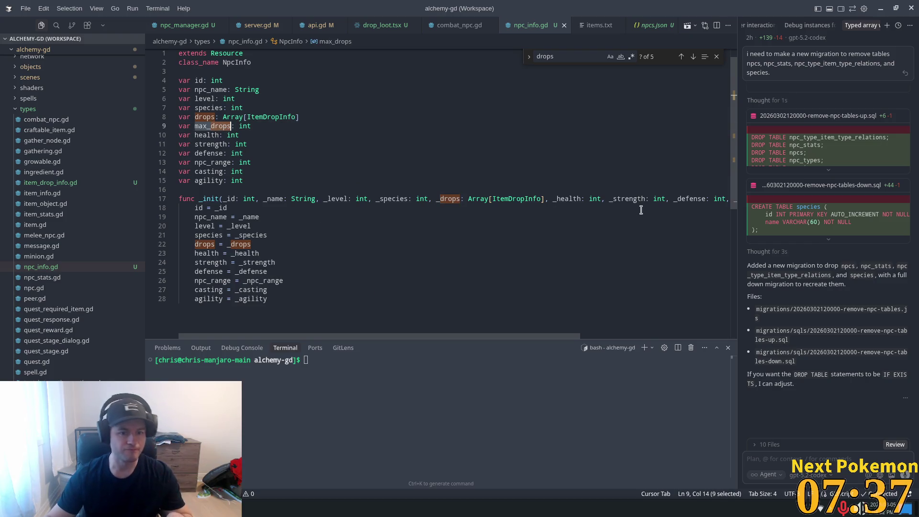
pyautogui.hotkey('ctrl', 'f')
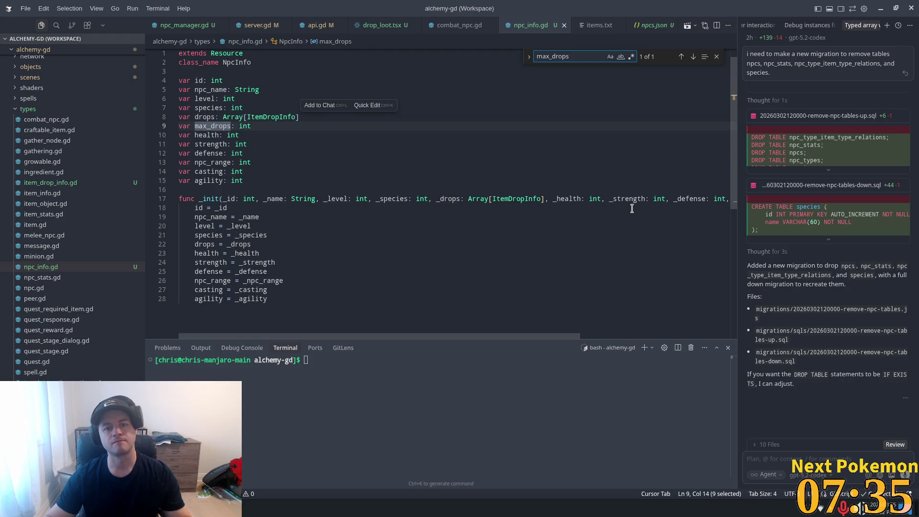
pyautogui.click(266, 300)
pyautogui.click(300, 294)
# Step: Add a max_drops assignment and a _max_drops parameter to NpcInfo's _init, and save
pyautogui.click(277, 245)
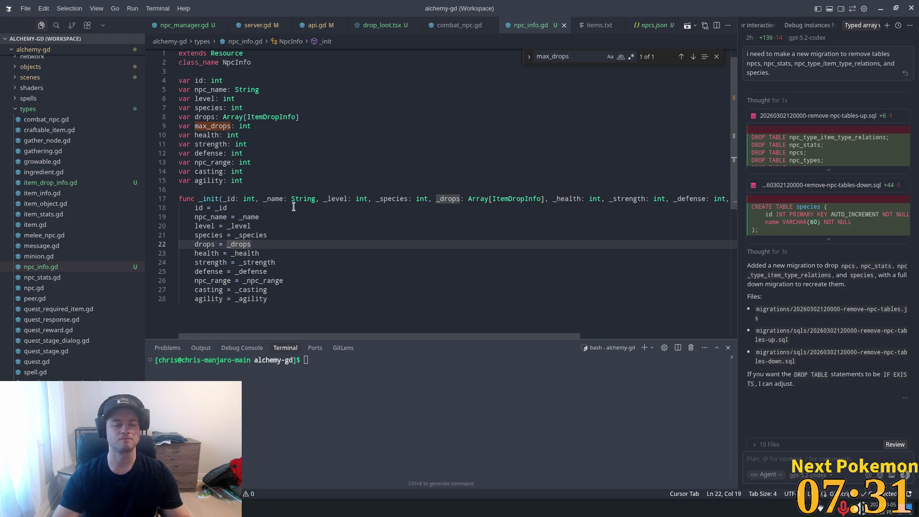
pyautogui.press('Return')
pyautogui.write('m')
pyautogui.press('Tab')
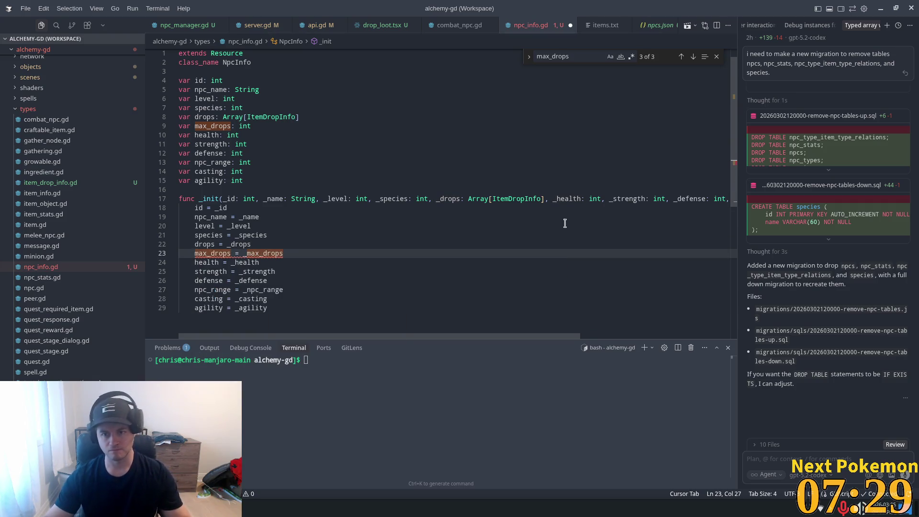
pyautogui.click(587, 198)
pyautogui.press('Tab')
pyautogui.hotkey('ctrl', 's')
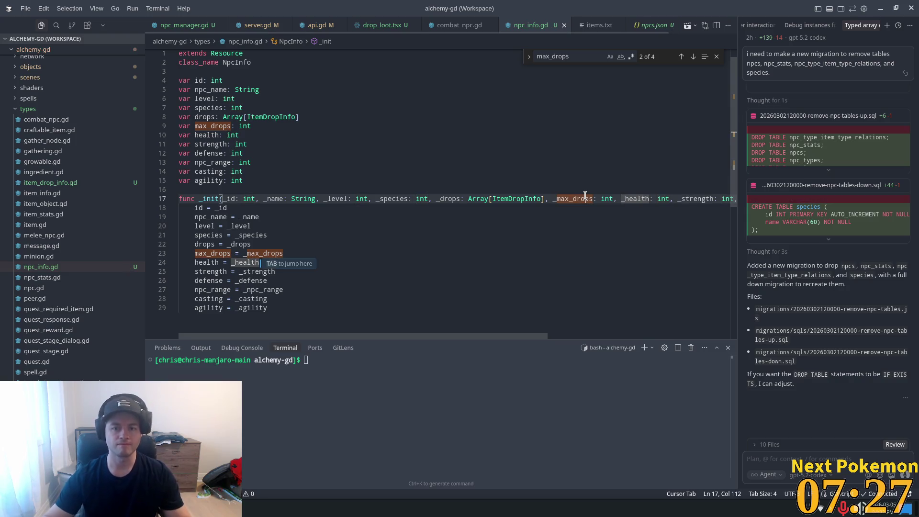
pyautogui.click(348, 225)
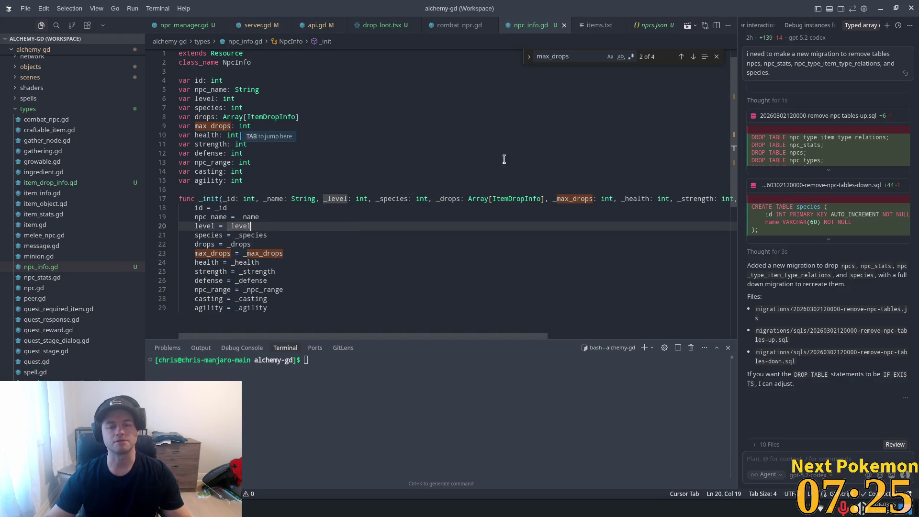
pyautogui.click(596, 25)
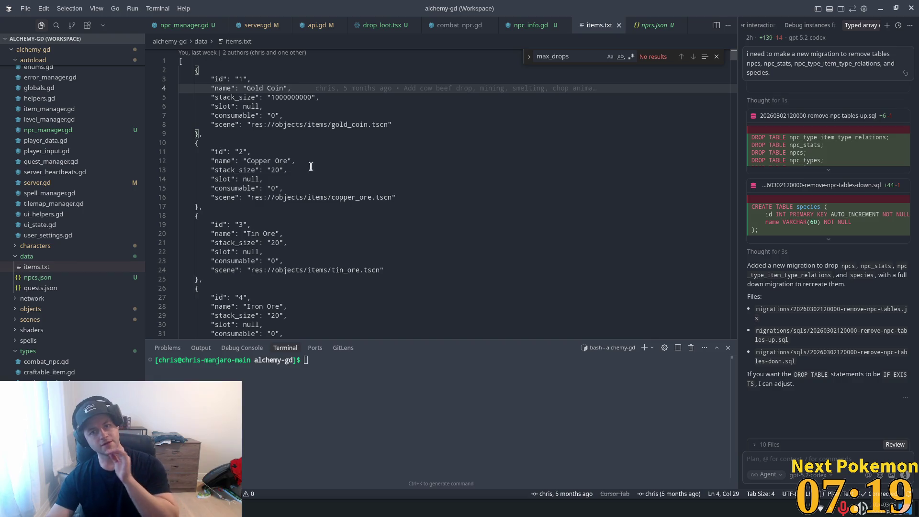
# Step: Back in npcs.json, place the caret at the end of Orc Grunt's drops list
pyautogui.click(652, 28)
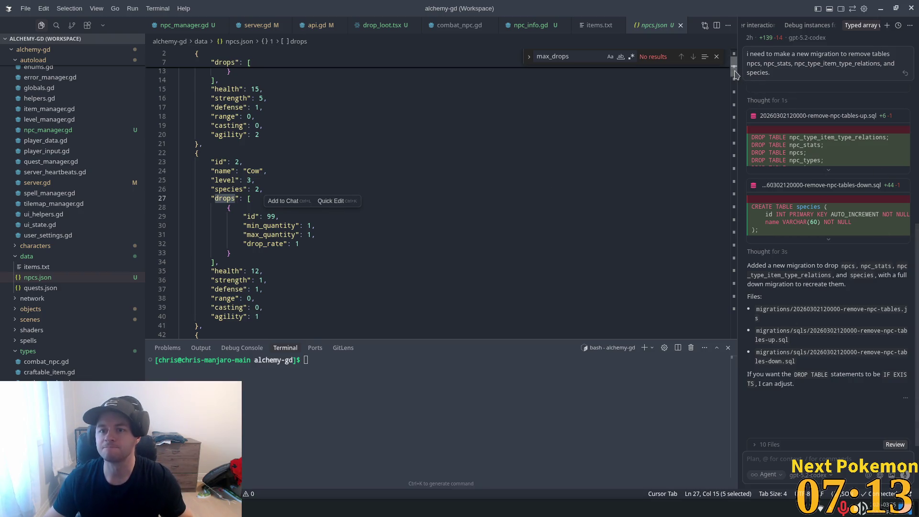
pyautogui.moveTo(736, 75); pyautogui.dragTo(738, 59)
pyautogui.click(249, 124)
pyautogui.click(220, 187)
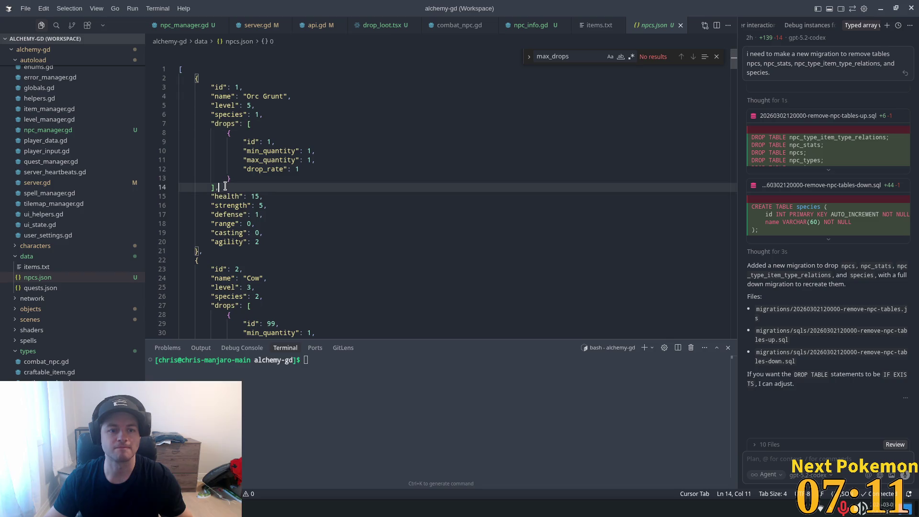
pyautogui.press('Up')
pyautogui.press('Up')
pyautogui.press('Up')
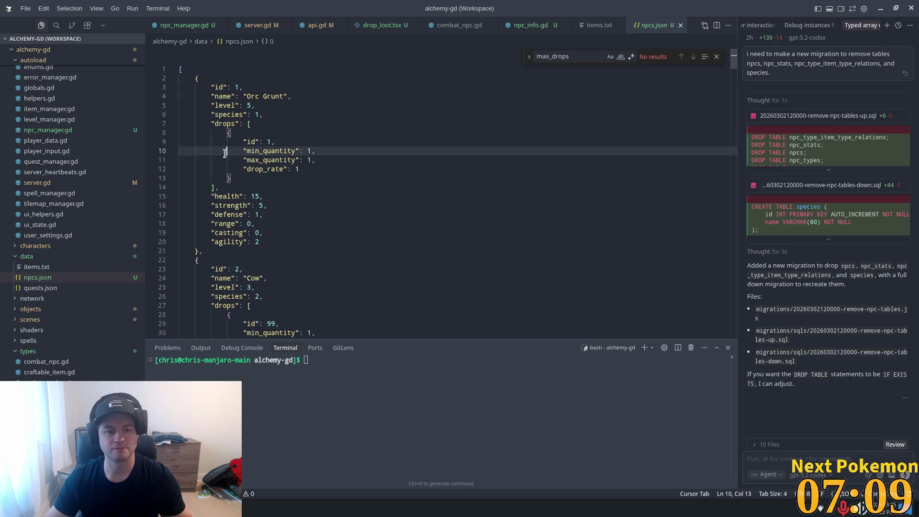
pyautogui.press('Down')
pyautogui.press('Down')
pyautogui.press('Down')
pyautogui.press('Left')
pyautogui.press('Escape')
# Step: Multi-select all 21 drops-list ends, insert "max_drops": 1 for Orc Grunt, and save npcs.json
pyautogui.moveTo(263, 196)
pyautogui.mouseDown()
pyautogui.moveTo(214, 185)
pyautogui.moveTo(244, 196)
pyautogui.mouseUp()
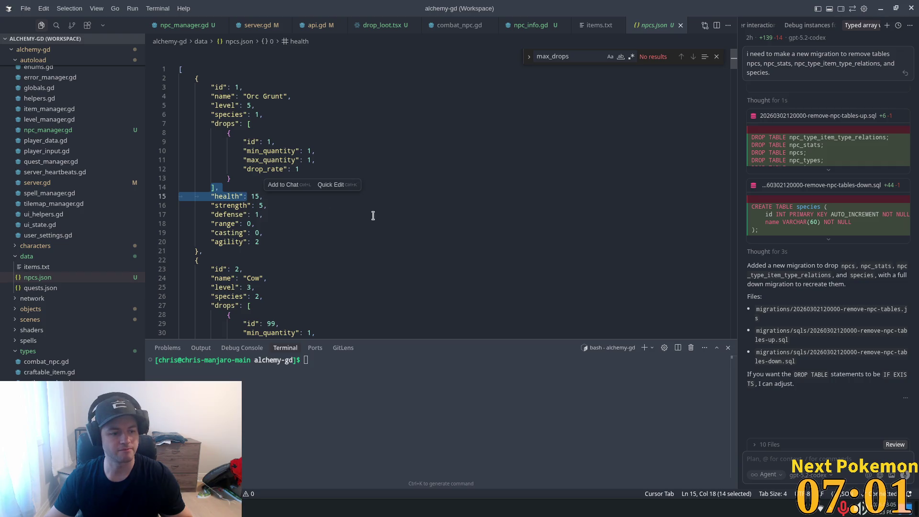
pyautogui.hotkey('ctrl', 'd')
pyautogui.hotkey('ctrl', 'd')
pyautogui.hotkey('ctrl', 'd')
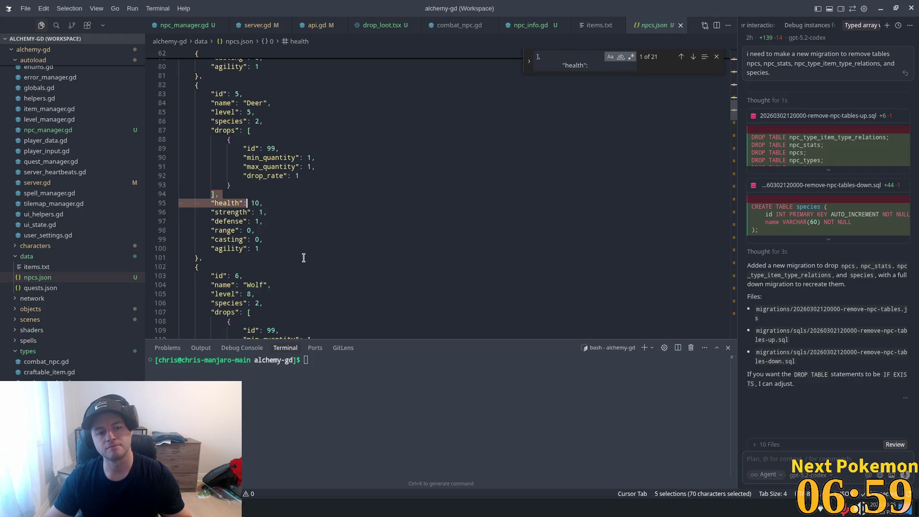
pyautogui.hotkey('ctrl', 'd')
pyautogui.hotkey('ctrl', 'd')
pyautogui.hotkey('ctrl', 'd')
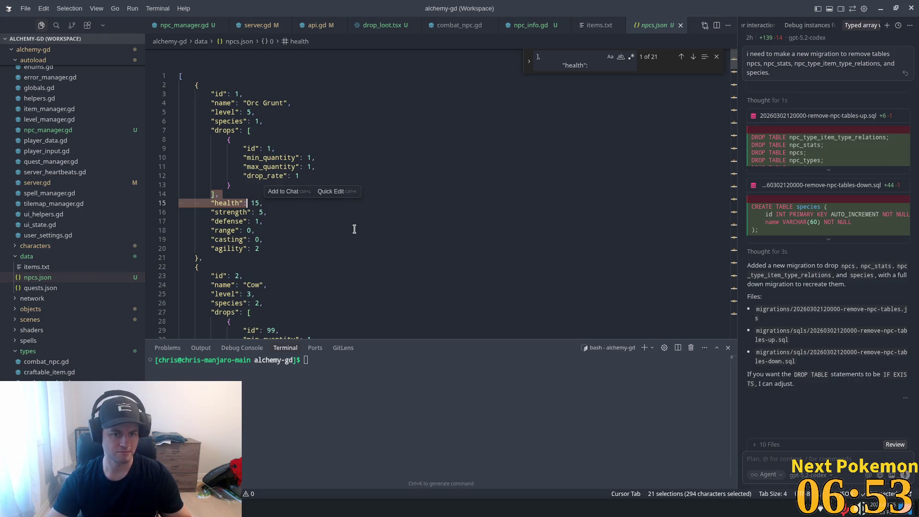
pyautogui.press('Right')
pyautogui.press('Up')
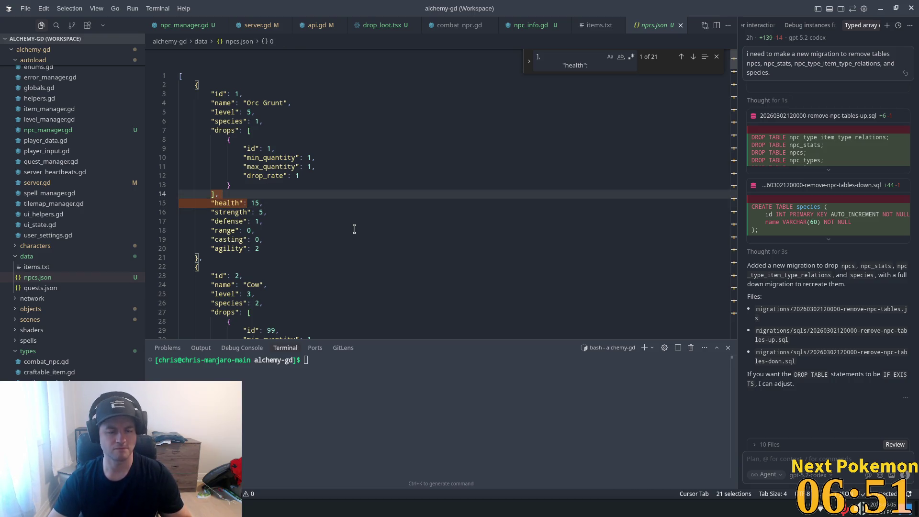
pyautogui.scroll(-3, 445, 224)
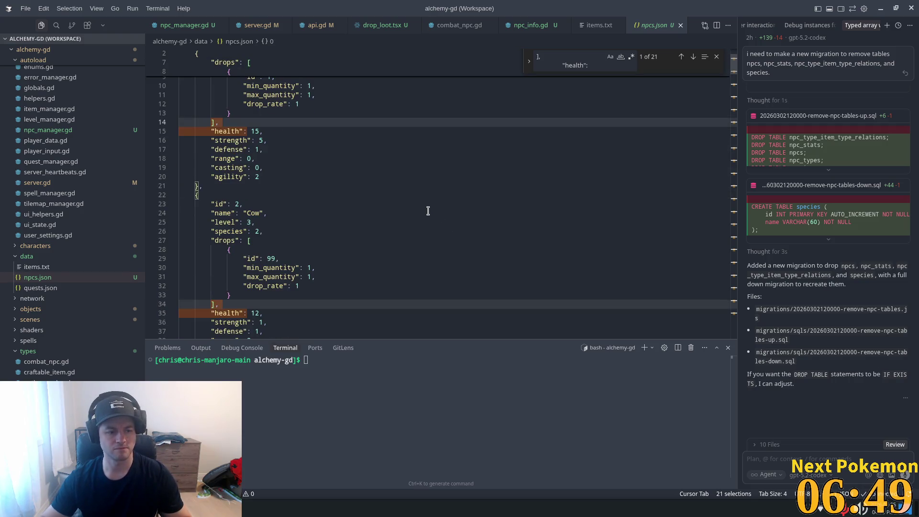
pyautogui.scroll(-1, 428, 211)
pyautogui.scroll(4, 435, 200)
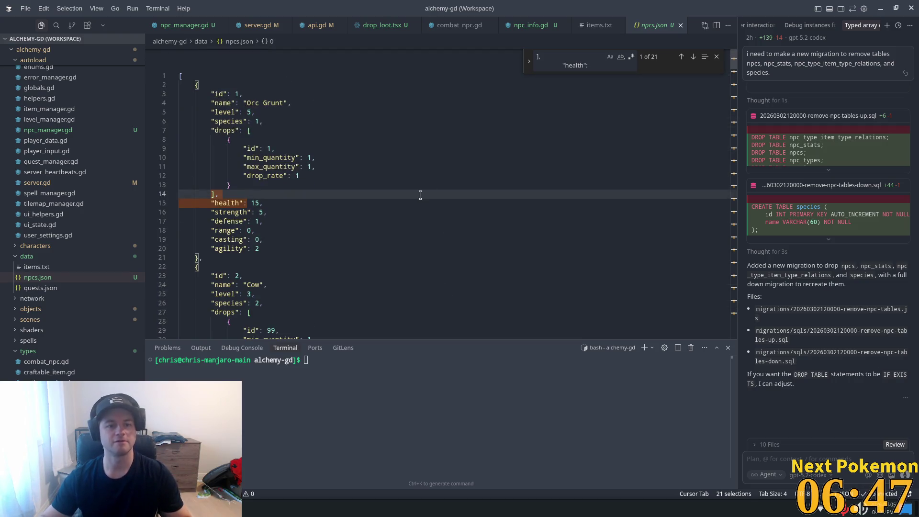
pyautogui.press('Return')
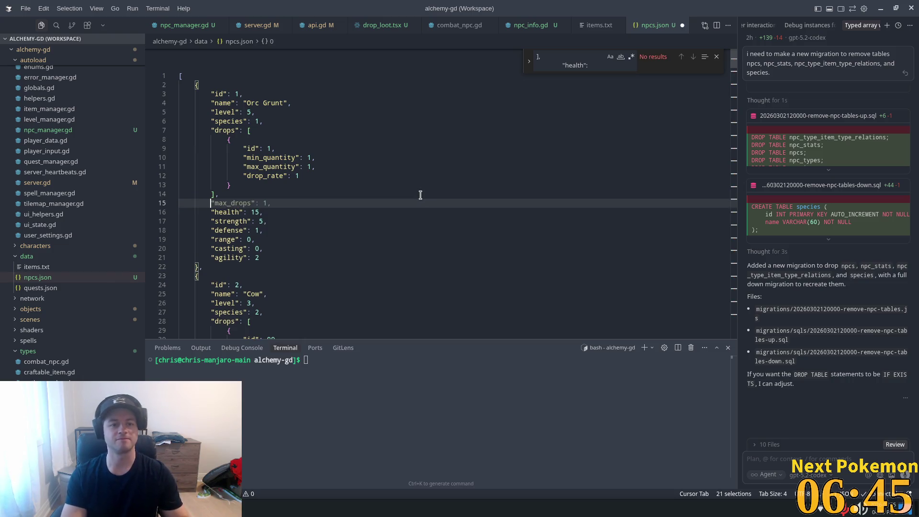
pyautogui.press('Tab')
pyautogui.hotkey('ctrl', 's')
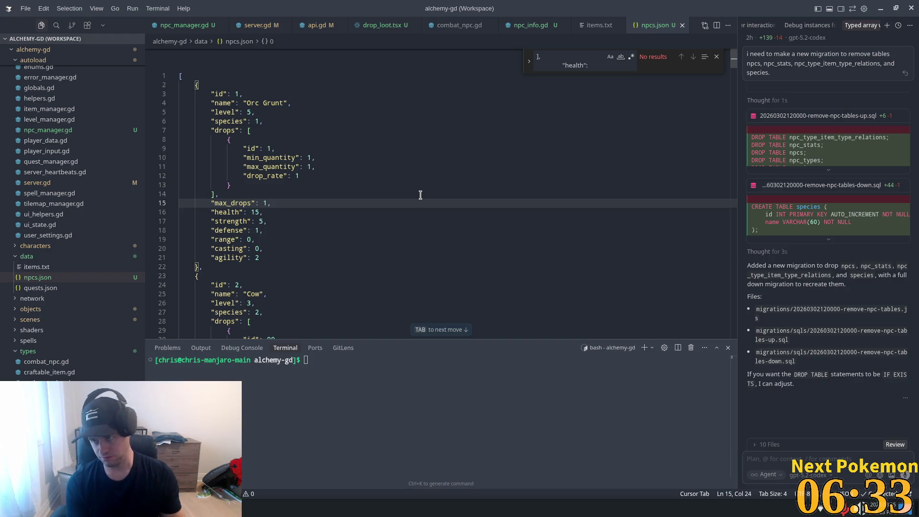
pyautogui.press('Up')
pyautogui.press('Up')
pyautogui.press('Up')
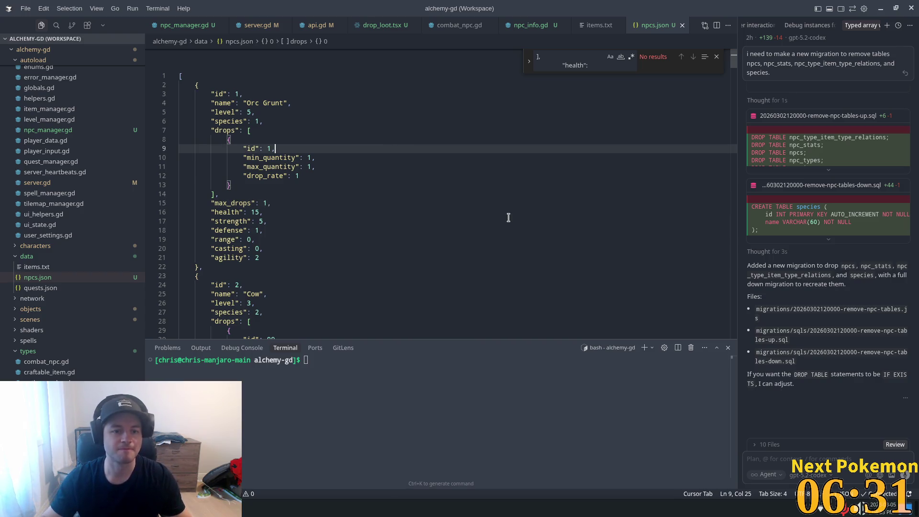
pyautogui.scroll(-6, 442, 185)
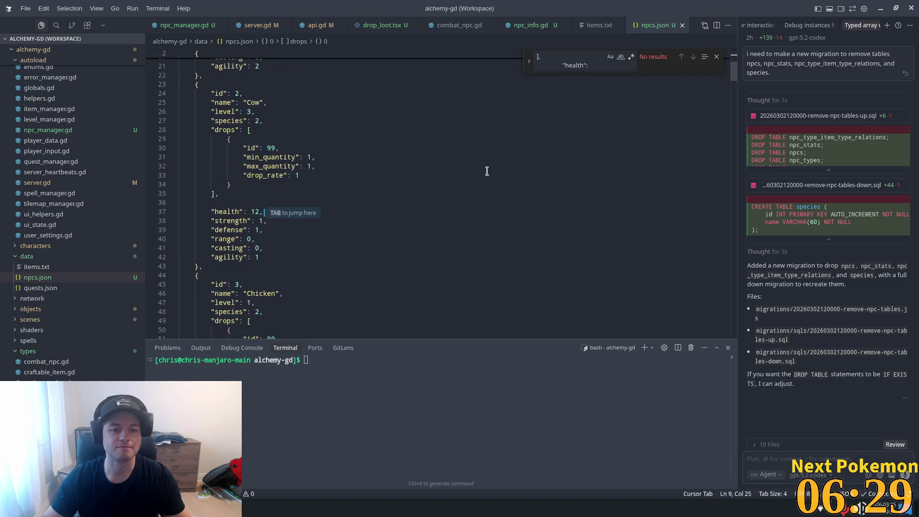
# Step: Inspect how max_drops is used in npc_manager.gd's roll_npc_drops function
pyautogui.click(183, 26)
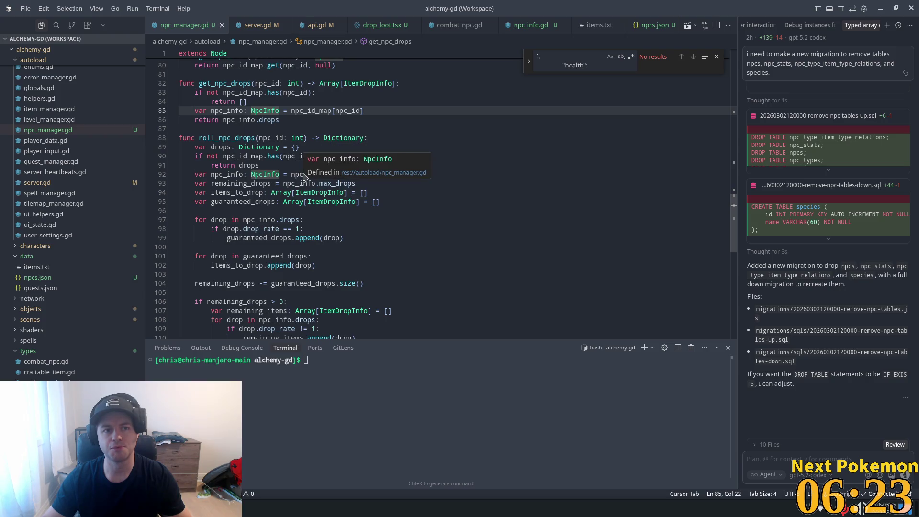
pyautogui.click(261, 166)
pyautogui.scroll(-1, 415, 183)
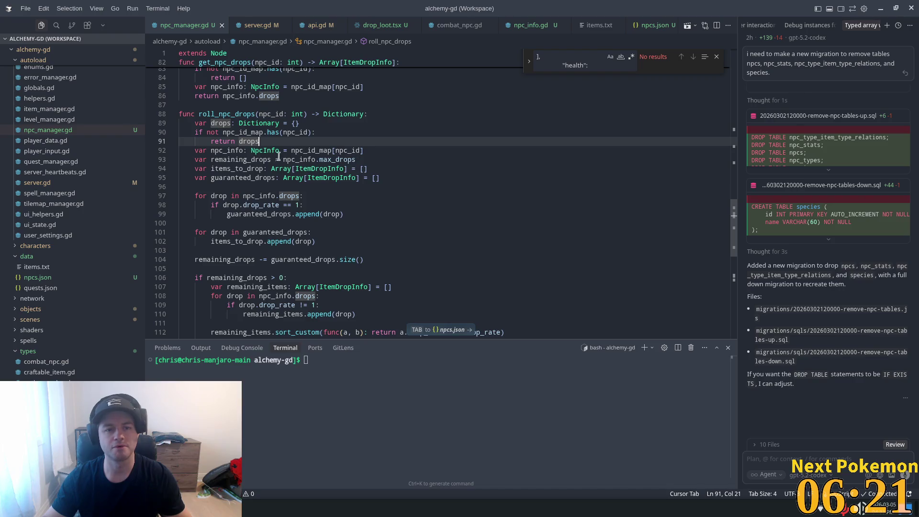
pyautogui.doubleClick(344, 159)
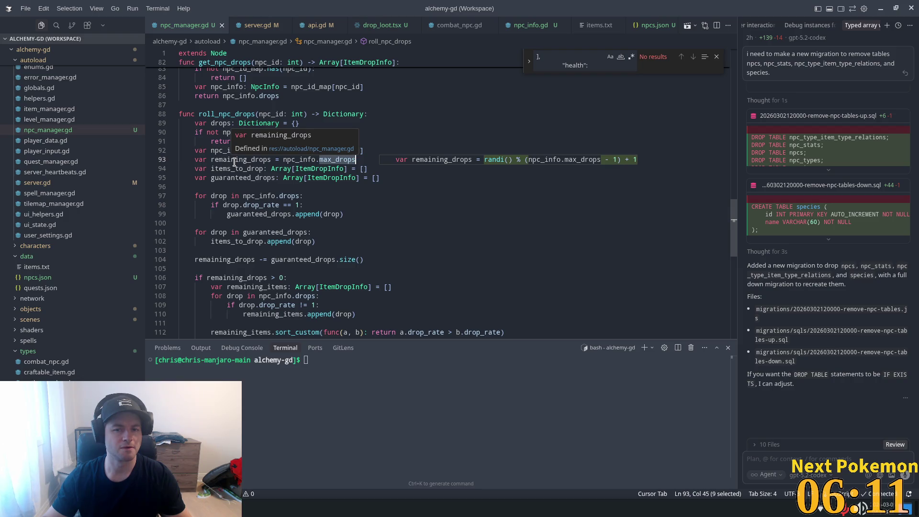
pyautogui.click(430, 205)
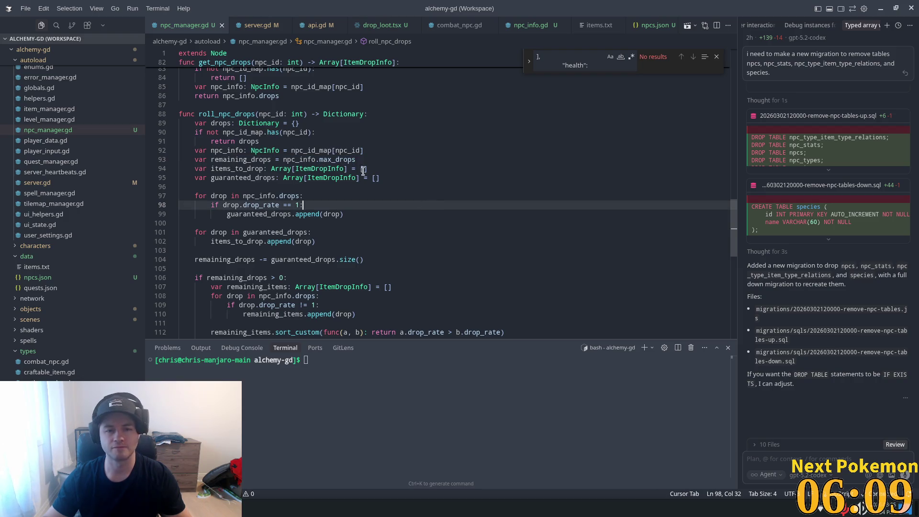
pyautogui.moveTo(353, 161)
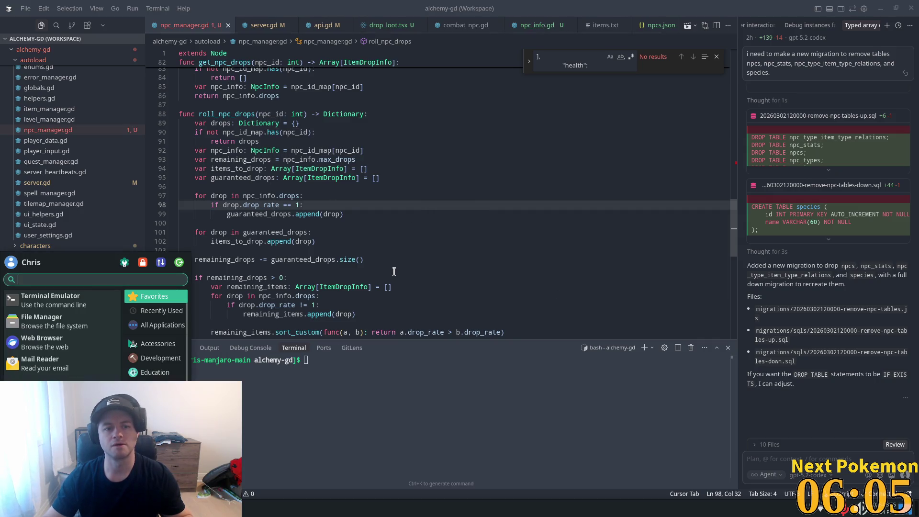
pyautogui.click(417, 149)
# Step: In load_npcs_from_file, pass max_drops to NpcInfo.new and read it per entry, defaulting to 1
pyautogui.moveTo(732, 213); pyautogui.dragTo(733, 160)
pyautogui.scroll(2, 426, 144)
pyautogui.click(451, 187)
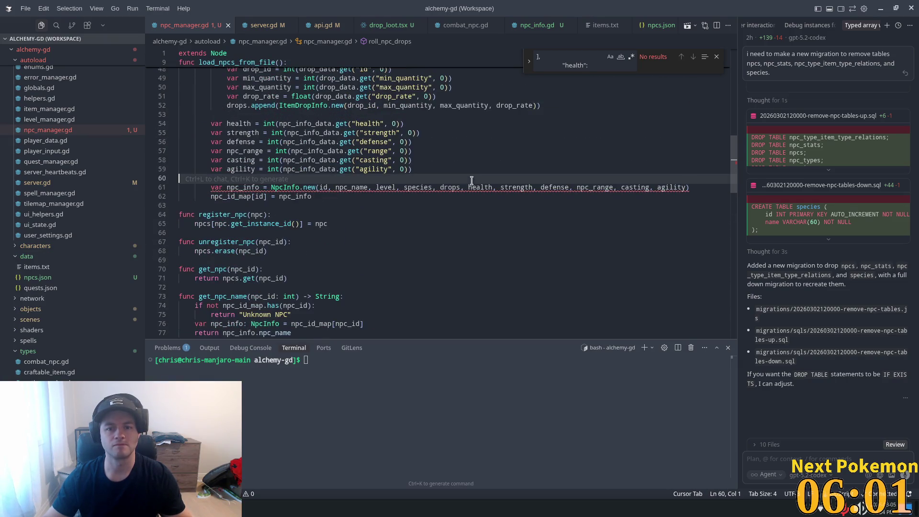
pyautogui.press('Tab')
pyautogui.scroll(6, 479, 235)
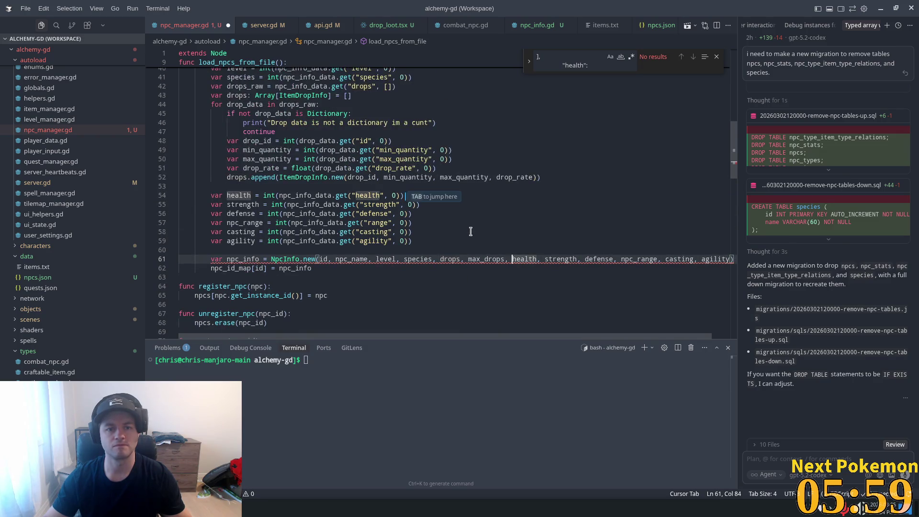
pyautogui.scroll(5, 472, 230)
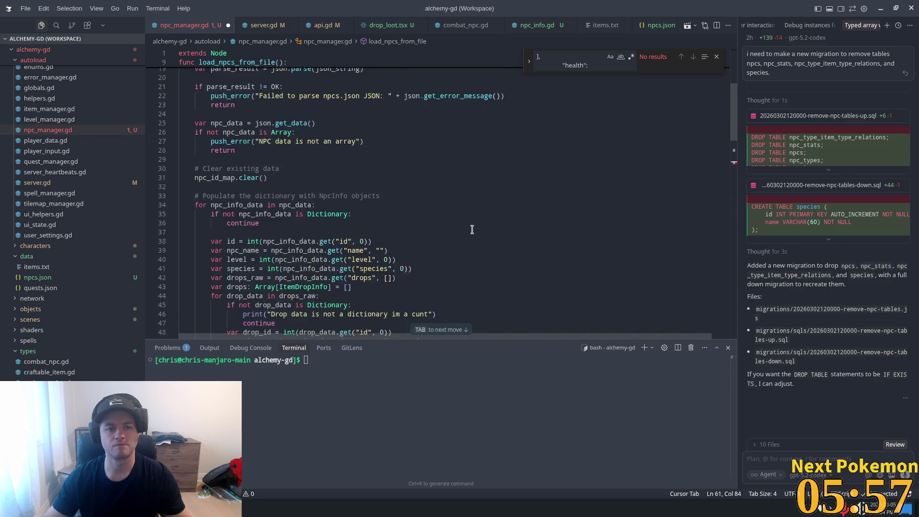
pyautogui.scroll(2, 472, 230)
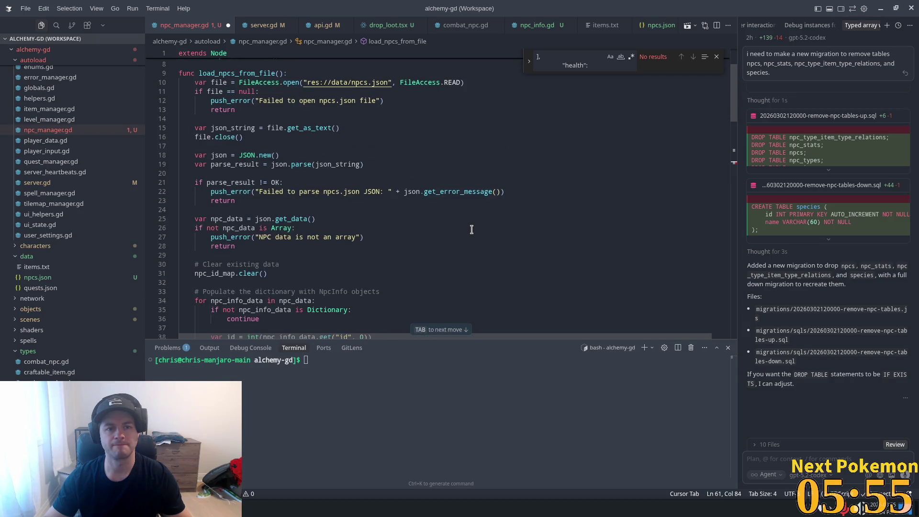
pyautogui.scroll(-10, 471, 229)
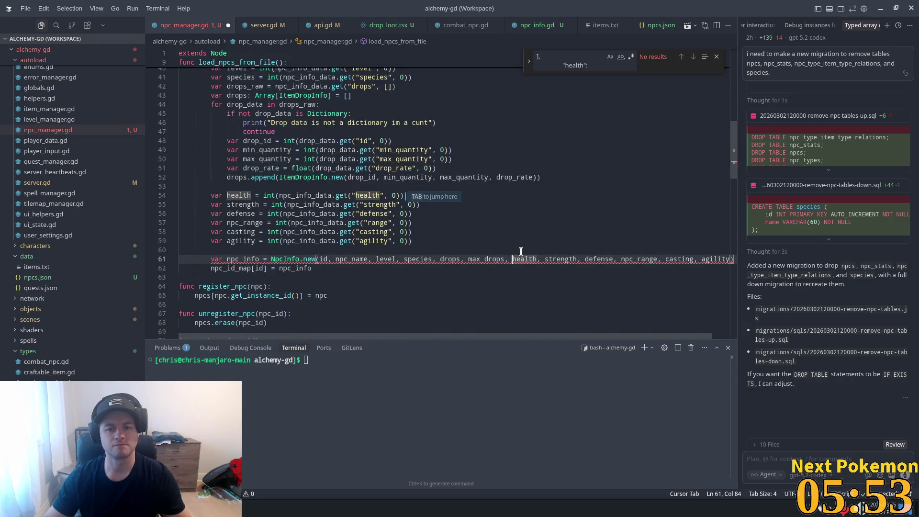
pyautogui.click(448, 241)
pyautogui.press('Tab')
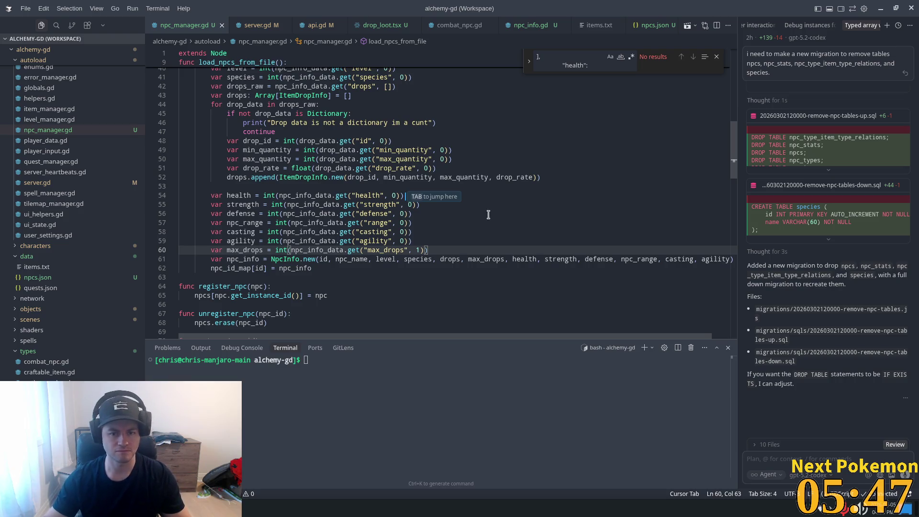
# Step: Tidy the line after the NpcInfo.new call and review the drops.append line
pyautogui.click(498, 261)
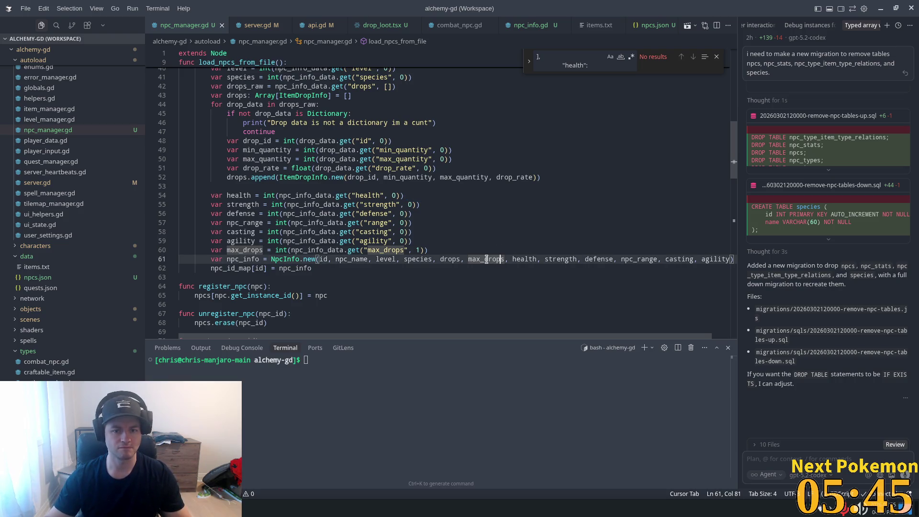
pyautogui.press('End')
pyautogui.press('Return')
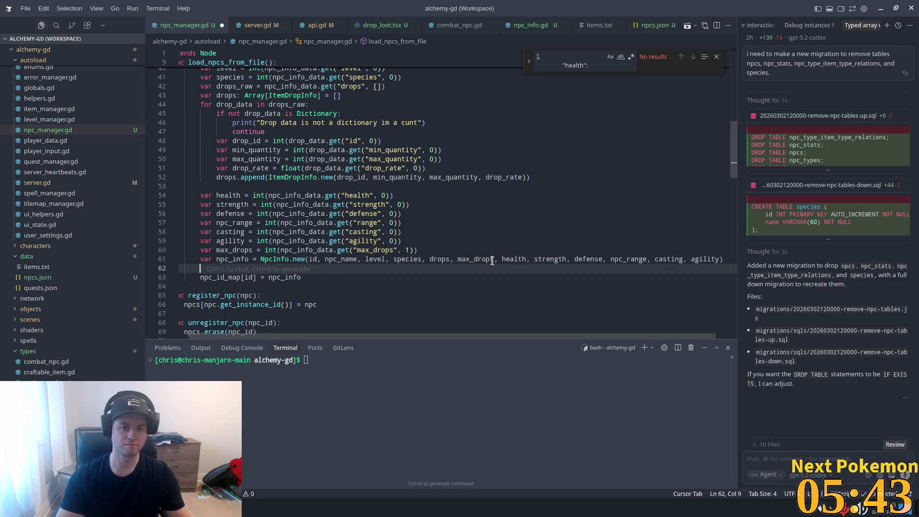
pyautogui.press('BackSpace')
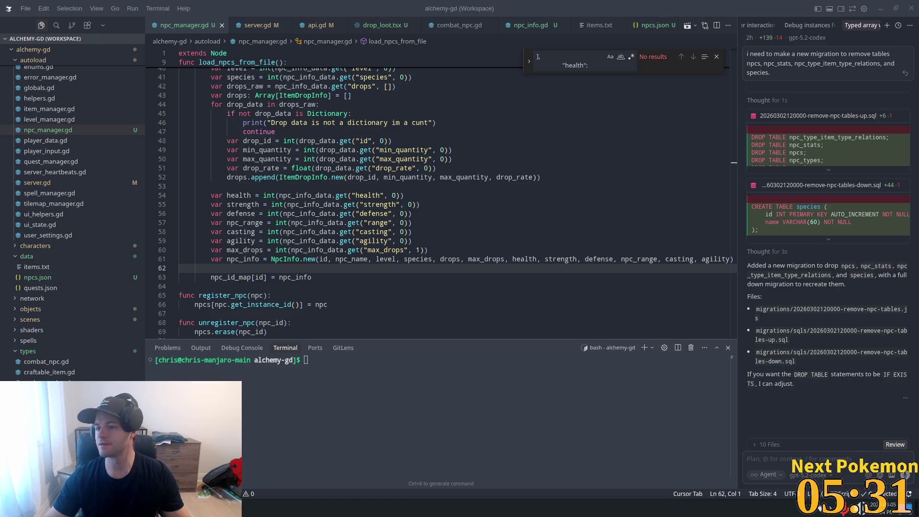
pyautogui.click(617, 144)
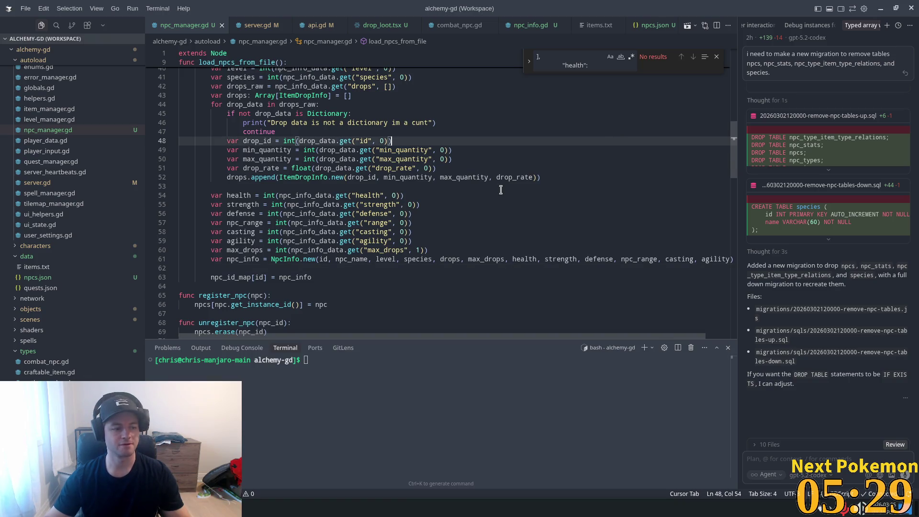
pyautogui.moveTo(447, 177); pyautogui.dragTo(448, 171)
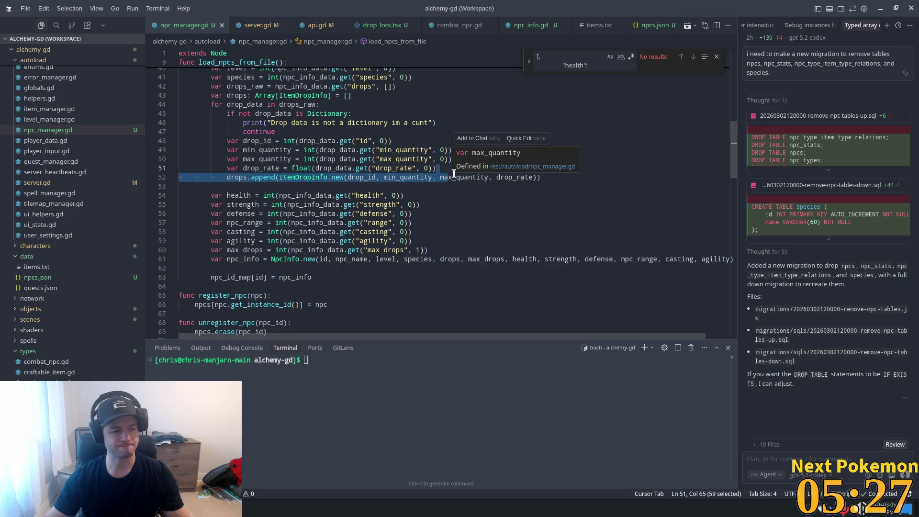
pyautogui.hotkey('alt', 'Tab')
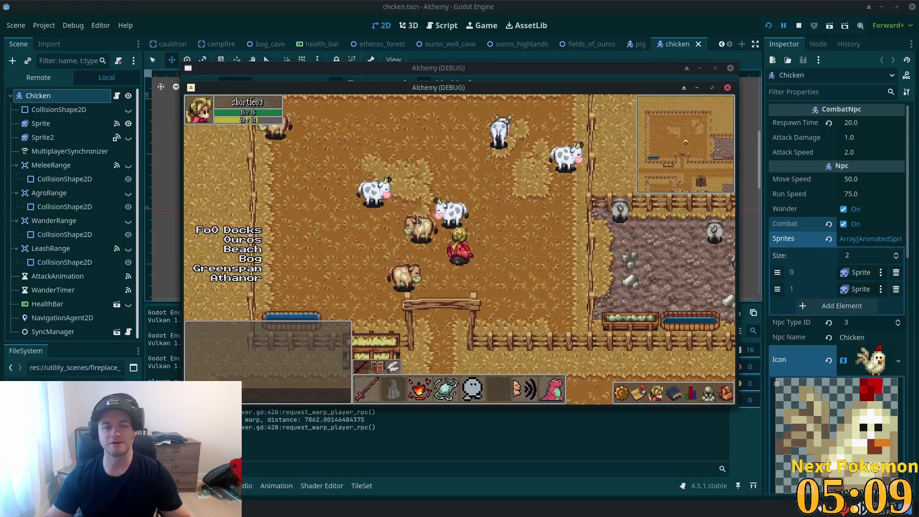
# Step: Target the cow in the pen and attack it until it dies and drops loot
pyautogui.click(431, 235)
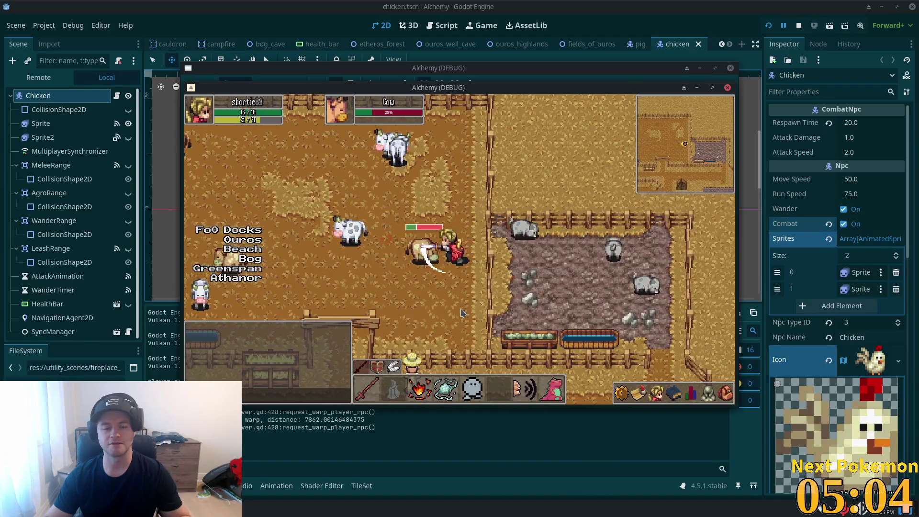
pyautogui.press('a')
pyautogui.press('s')
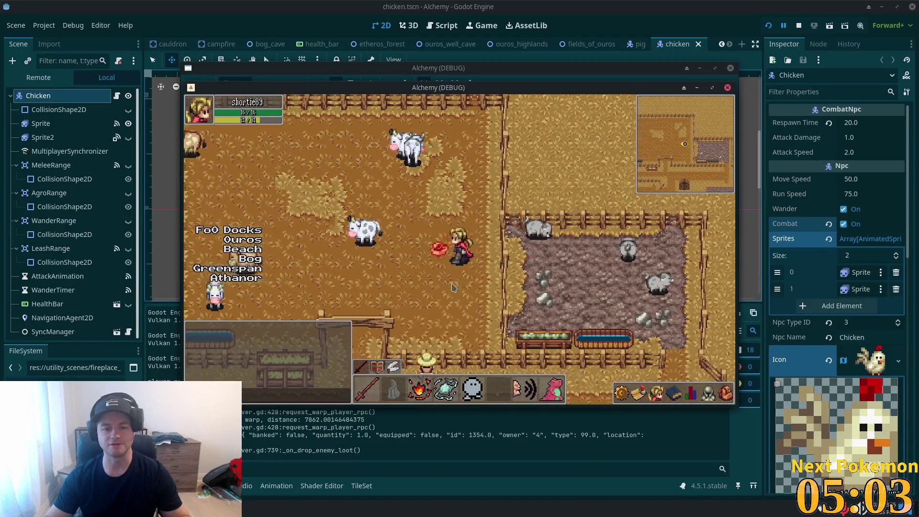
# Step: Walk into the pen, target the pig, and attack it
pyautogui.press('d')
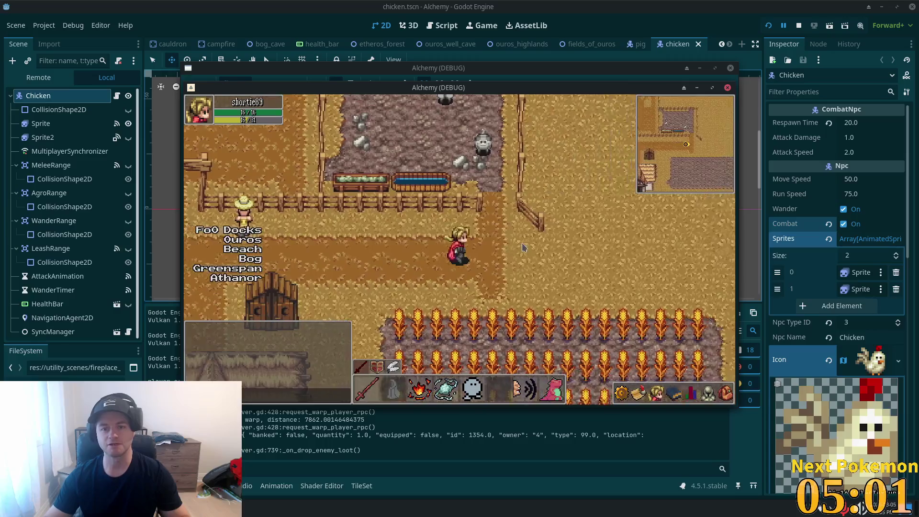
pyautogui.press('a')
pyautogui.press('w')
pyautogui.press('1')
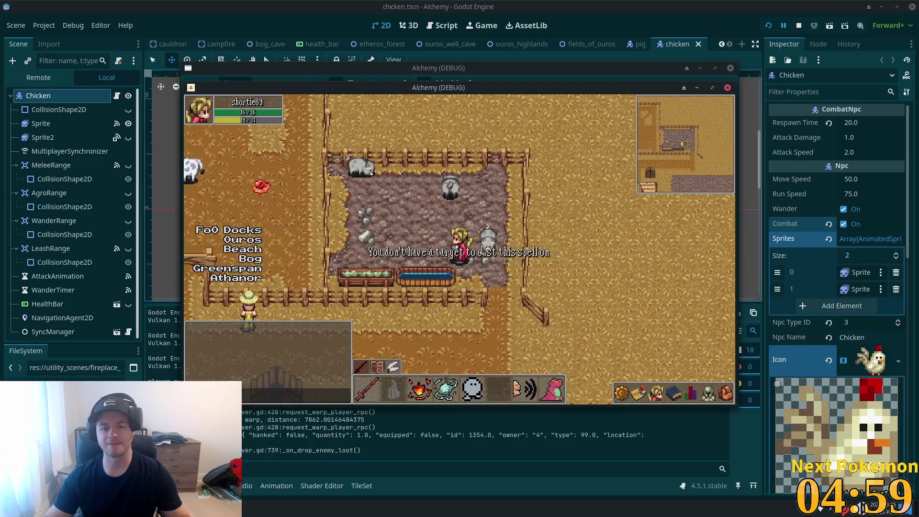
pyautogui.press('Tab')
pyautogui.press('d')
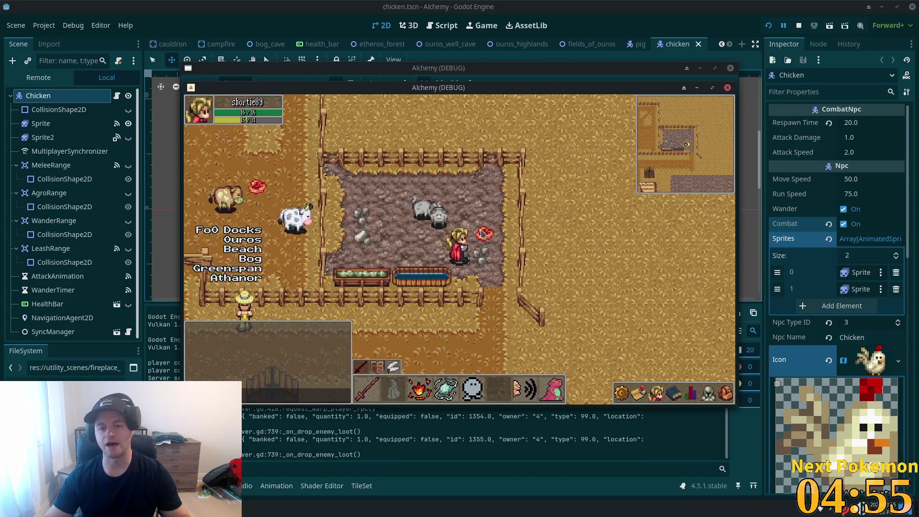
# Step: Walk past the farmhouse and cornfield into the Fields of Ouros
pyautogui.press('s')
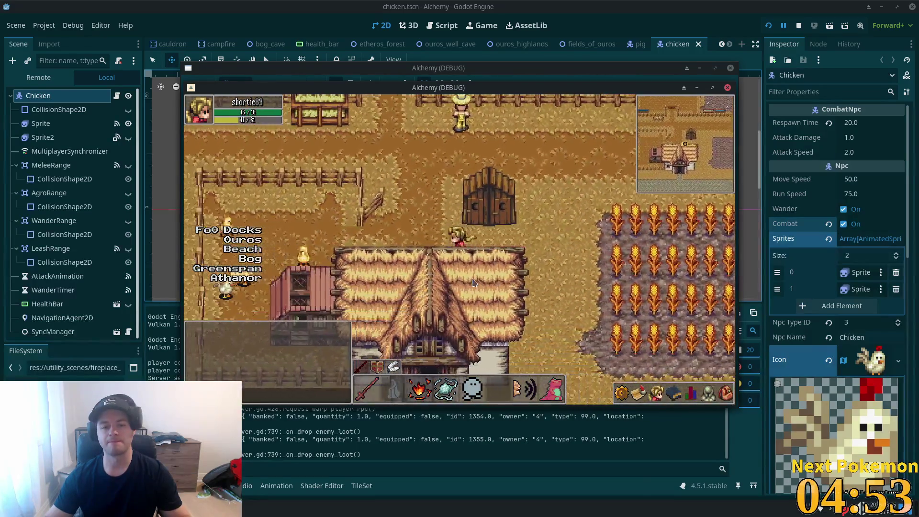
pyautogui.press('d')
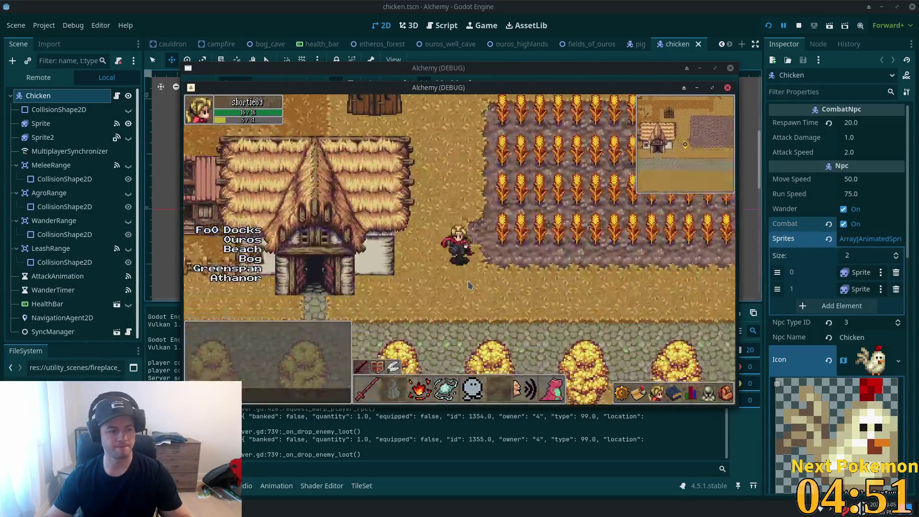
pyautogui.press('s')
pyautogui.press('d')
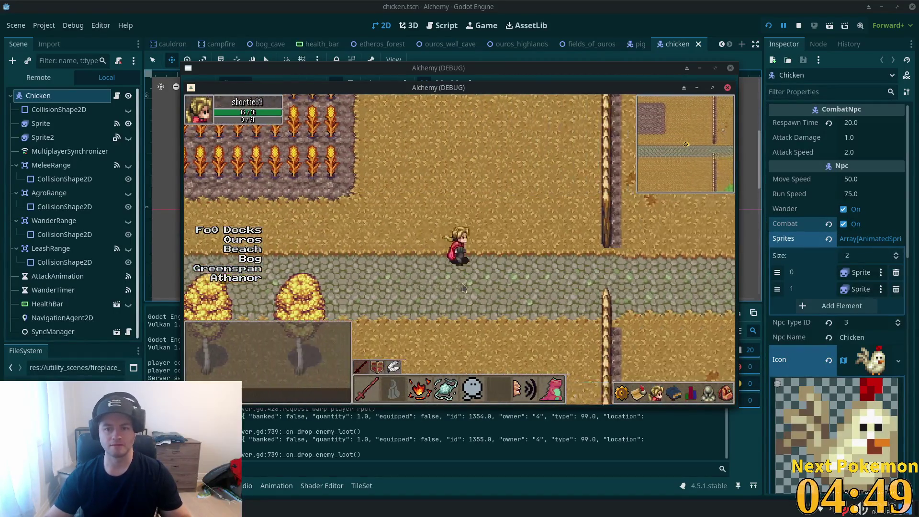
pyautogui.press('d')
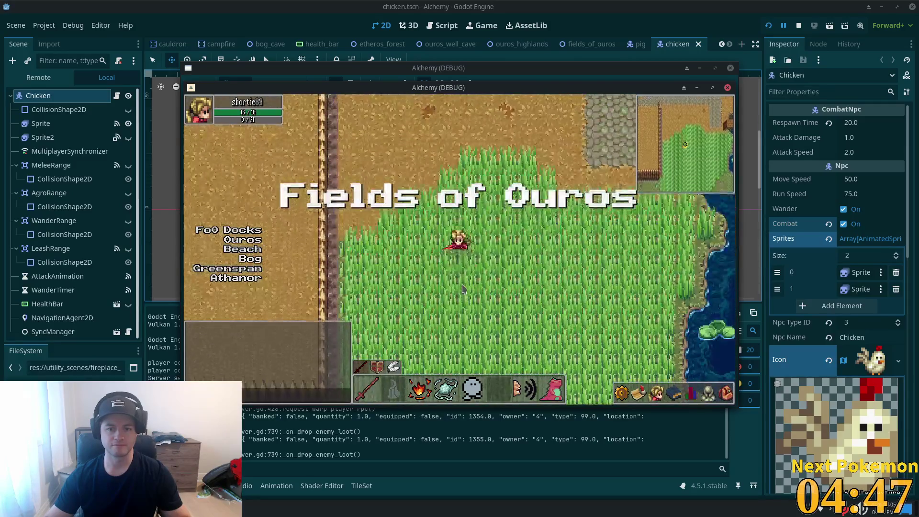
pyautogui.press('w')
pyautogui.press('a')
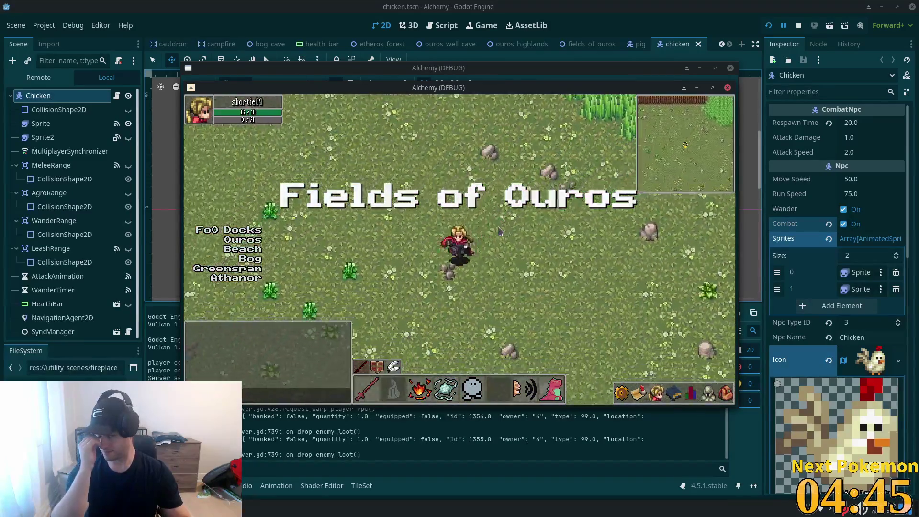
pyautogui.press('s')
pyautogui.press('a')
# Step: Walk east to the deer and attack it until it drops loot
pyautogui.press('d')
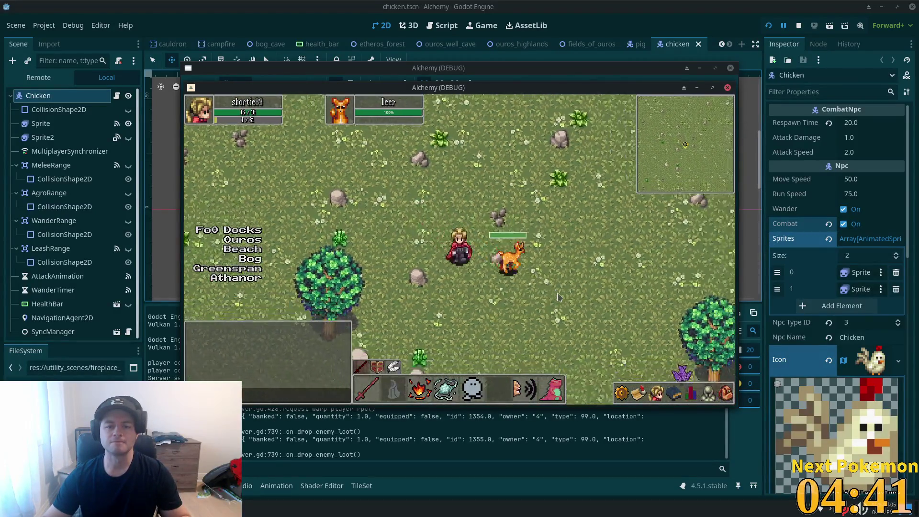
pyautogui.press('d')
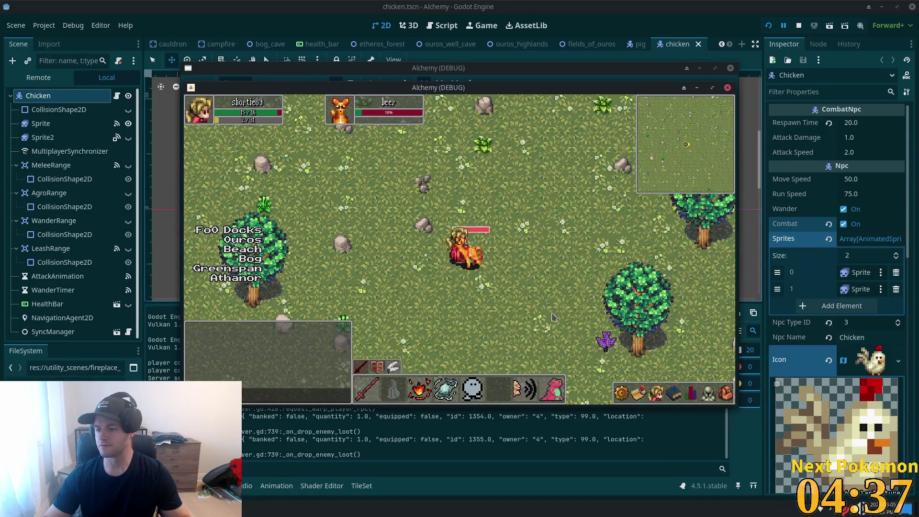
pyautogui.press('d')
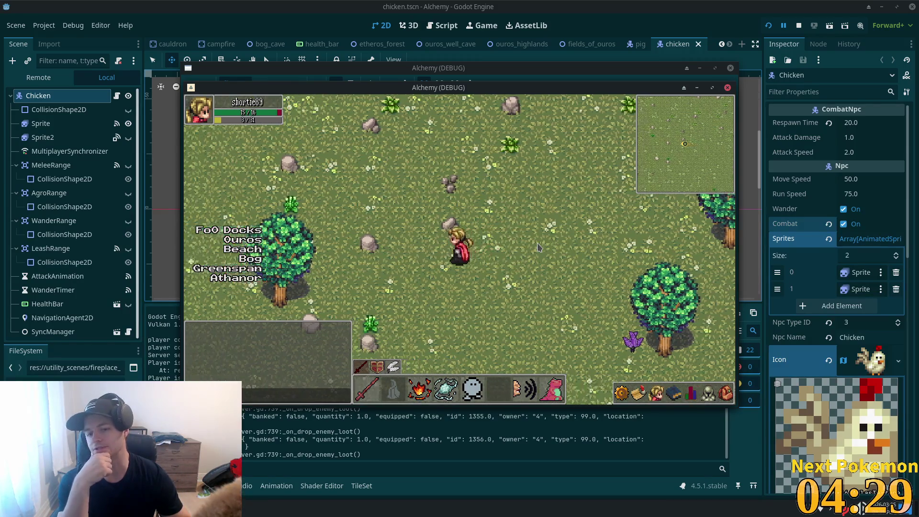
# Step: Walk past the fence, goblins and stump east into Indigo Bog
pyautogui.press('a')
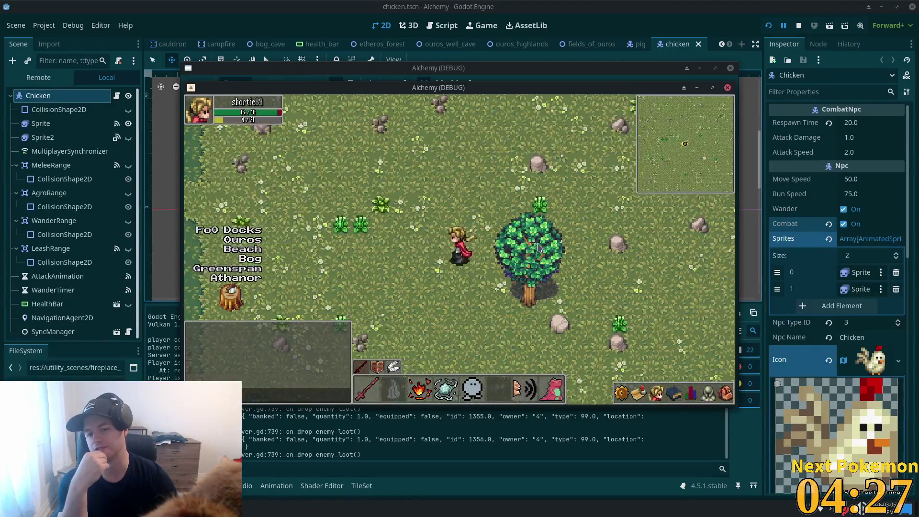
pyautogui.press('a')
pyautogui.press('s')
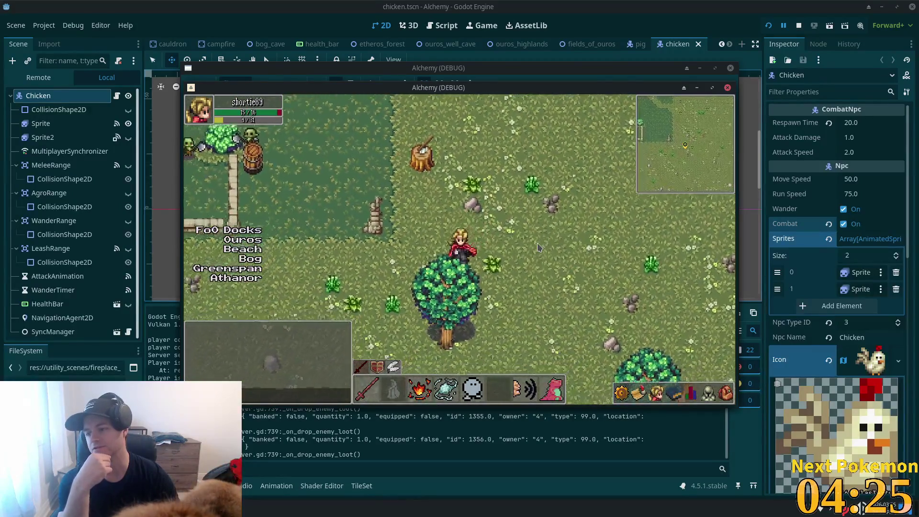
pyautogui.press('w')
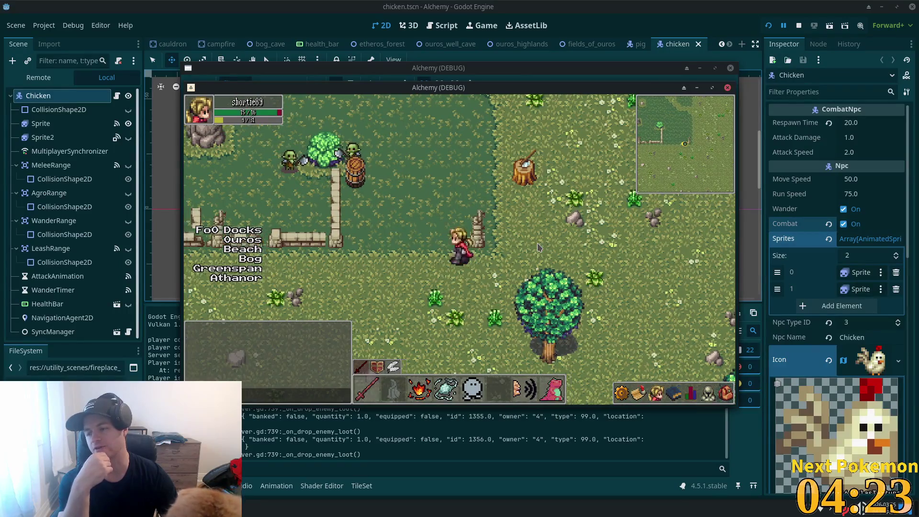
pyautogui.press('a')
pyautogui.press('d')
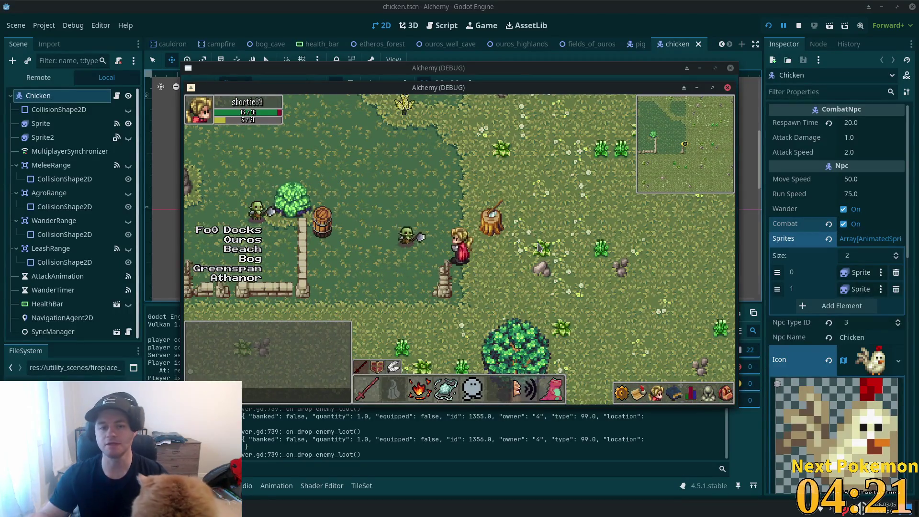
pyautogui.press('d')
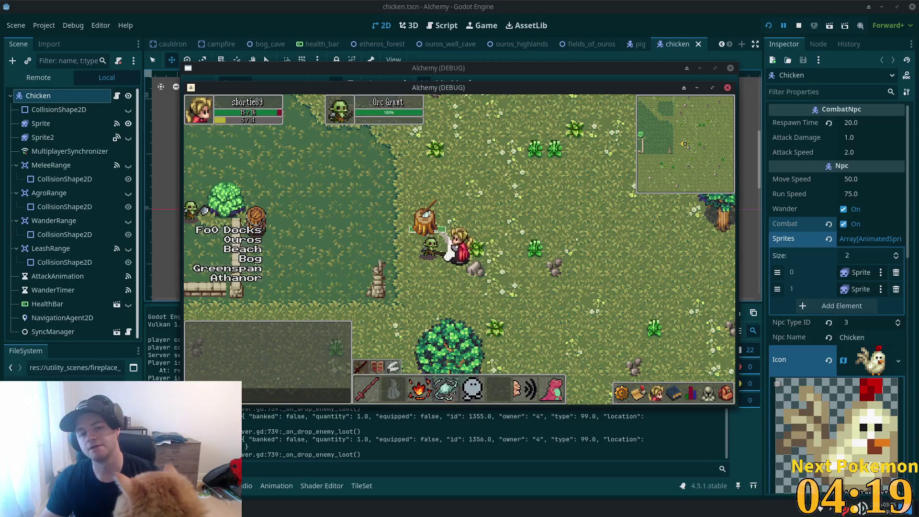
pyautogui.press('d')
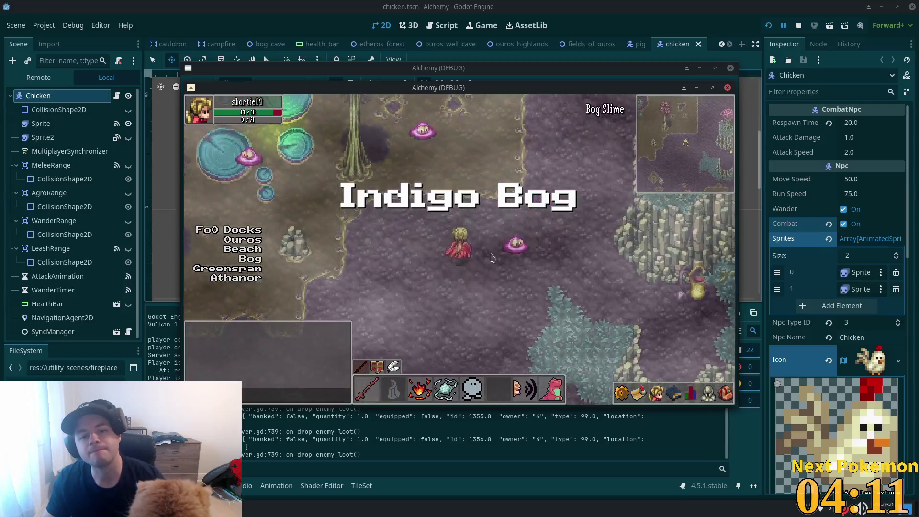
# Step: Attack the Bog Slime repeatedly
pyautogui.press('d')
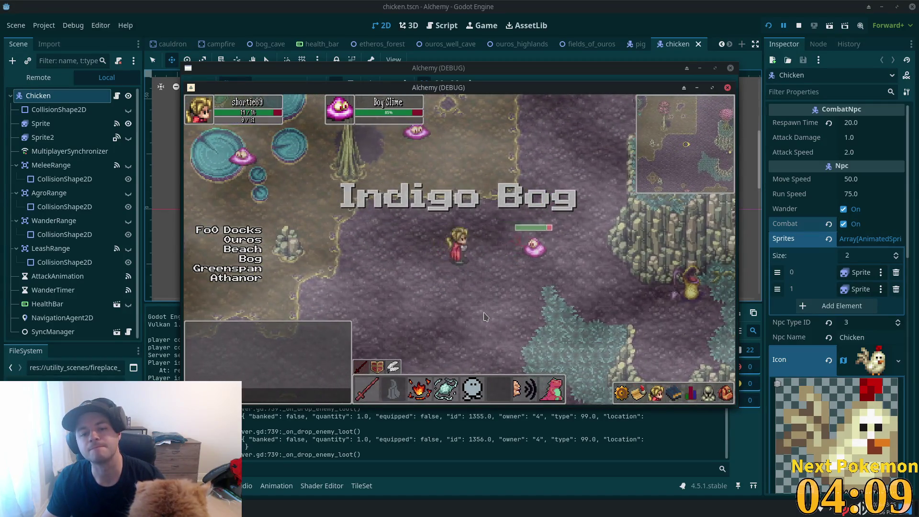
pyautogui.press('w')
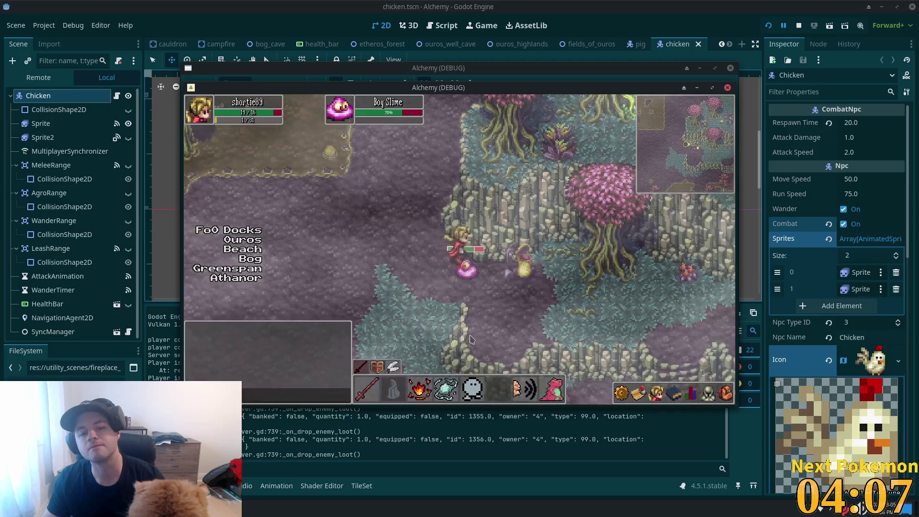
pyautogui.press('a')
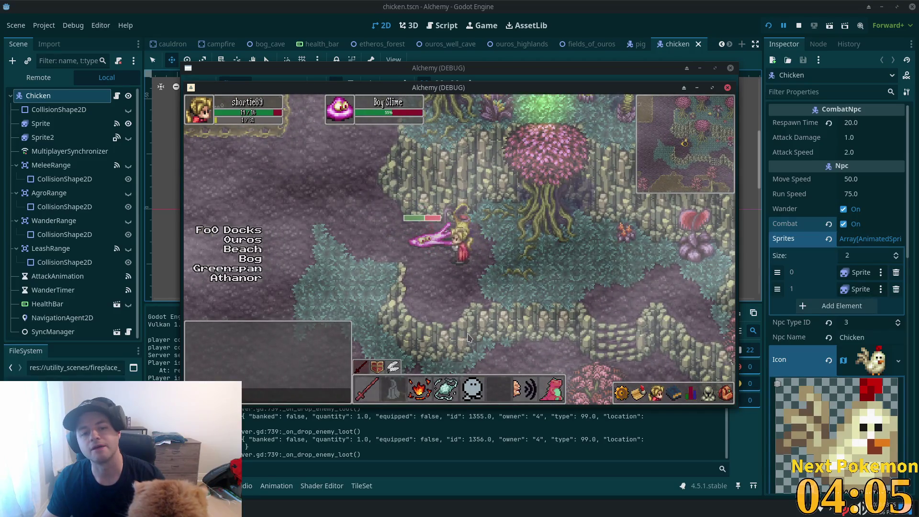
pyautogui.click(447, 307)
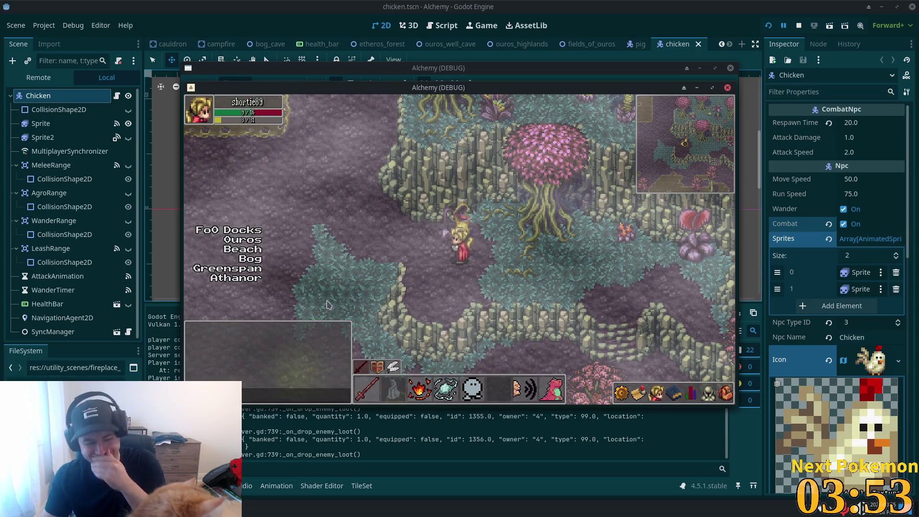
# Step: Walk down the stone stairs and through the pink trees toward the cave cliffs
pyautogui.press('d')
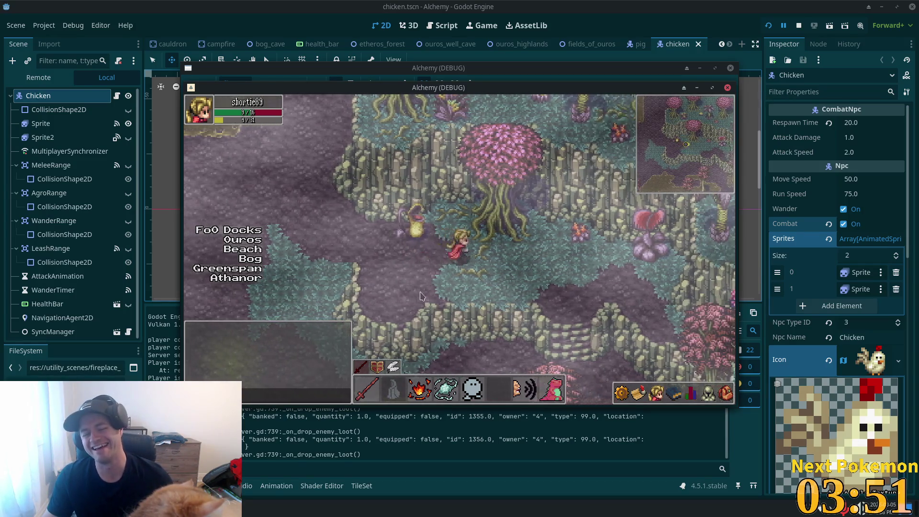
pyautogui.press('s')
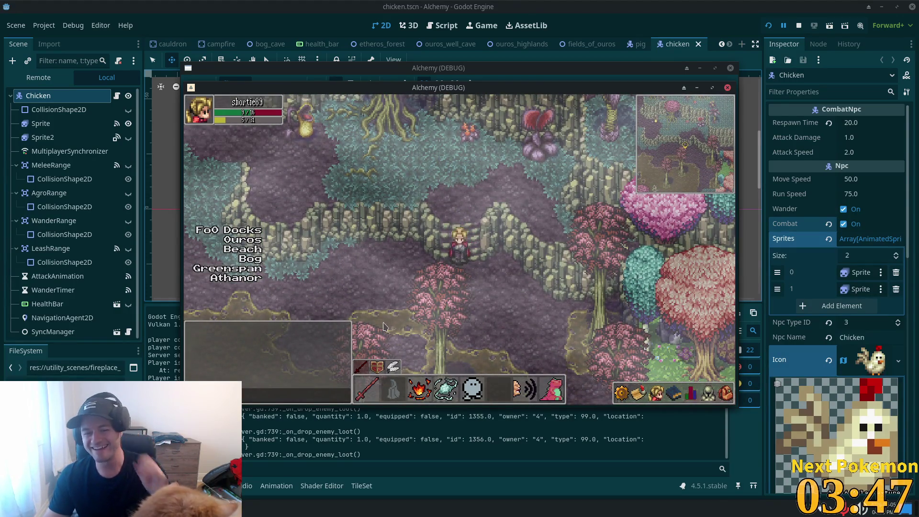
pyautogui.press('a')
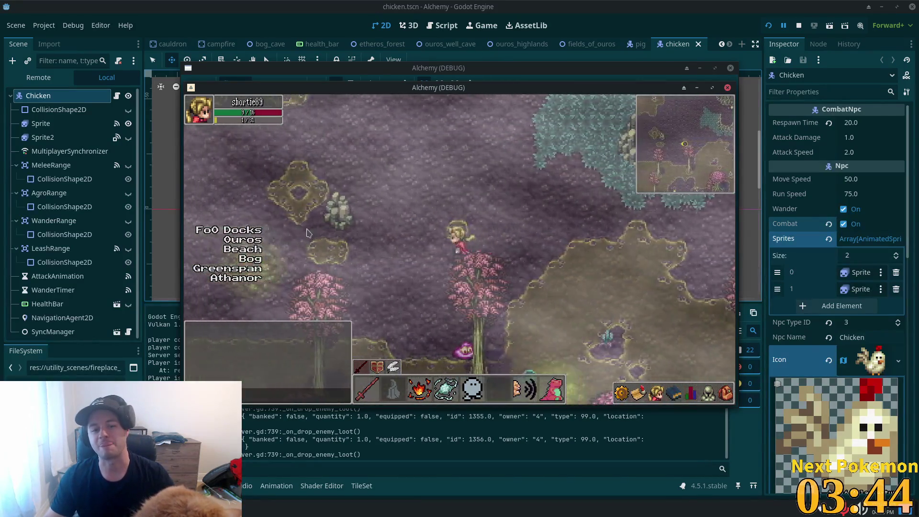
pyautogui.press('w')
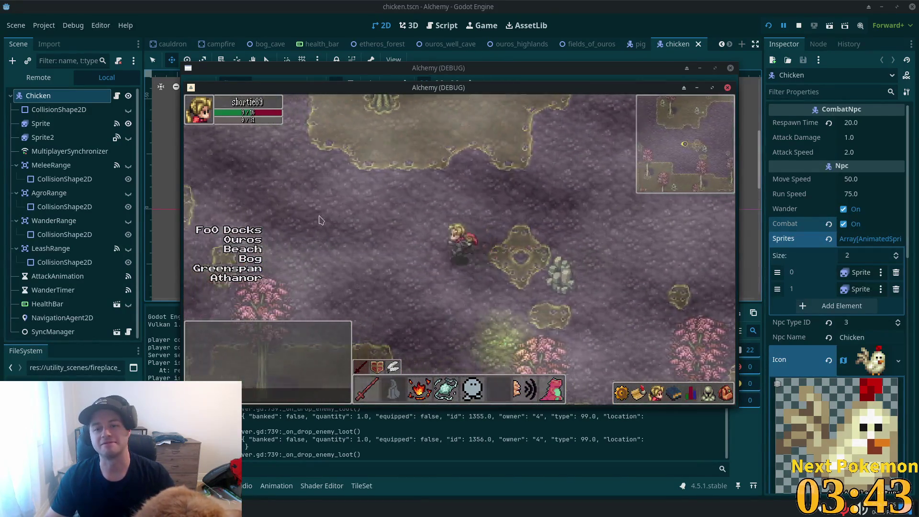
pyautogui.press('a')
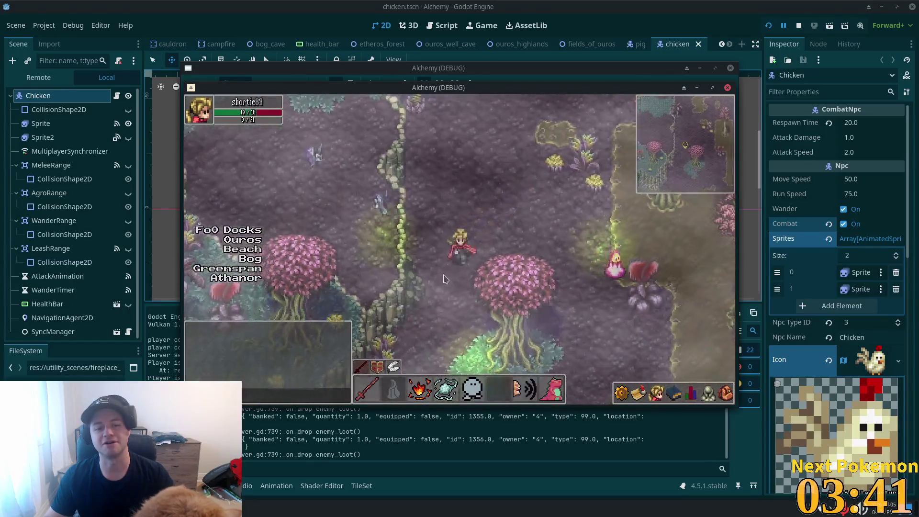
pyautogui.press('s')
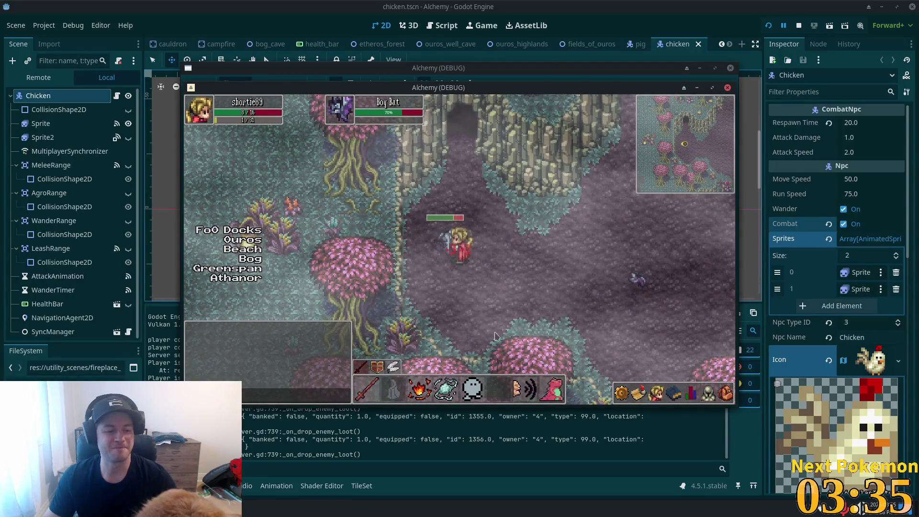
# Step: Attack the Bog Bat until it is killed
pyautogui.press('d')
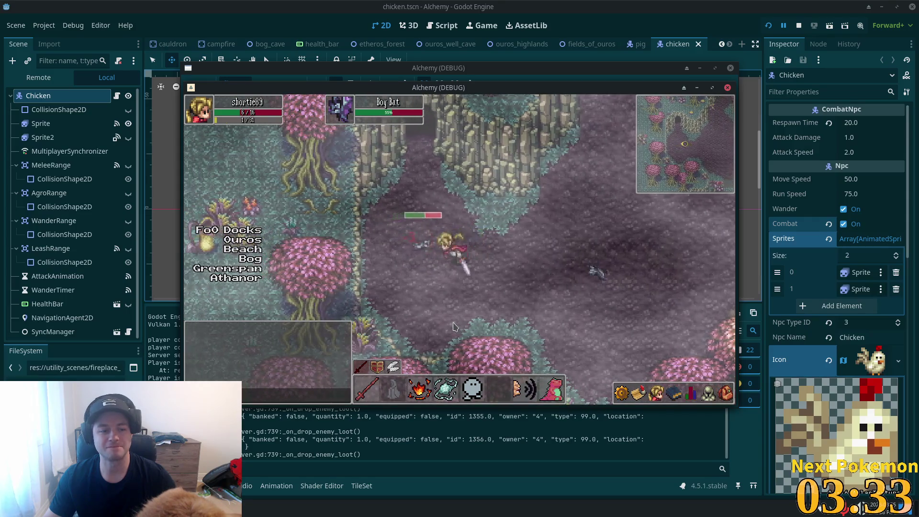
pyautogui.press('w')
pyautogui.press('d')
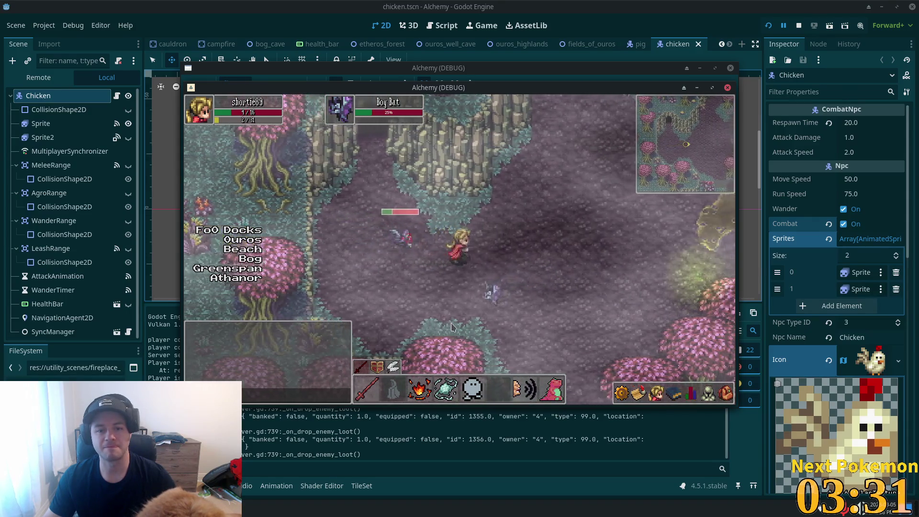
pyautogui.press('w')
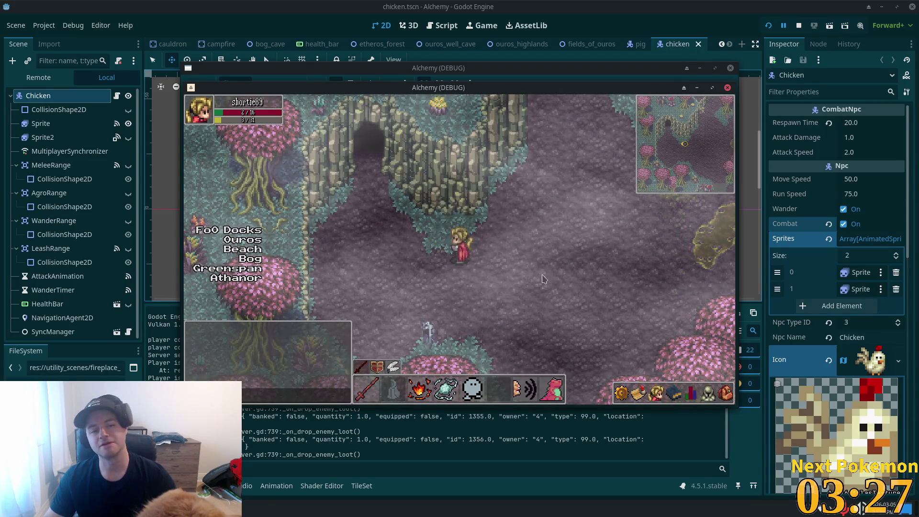
# Step: Enter Bog Cave, head up-left toward the bats, and target a Bog Bat
pyautogui.press('w')
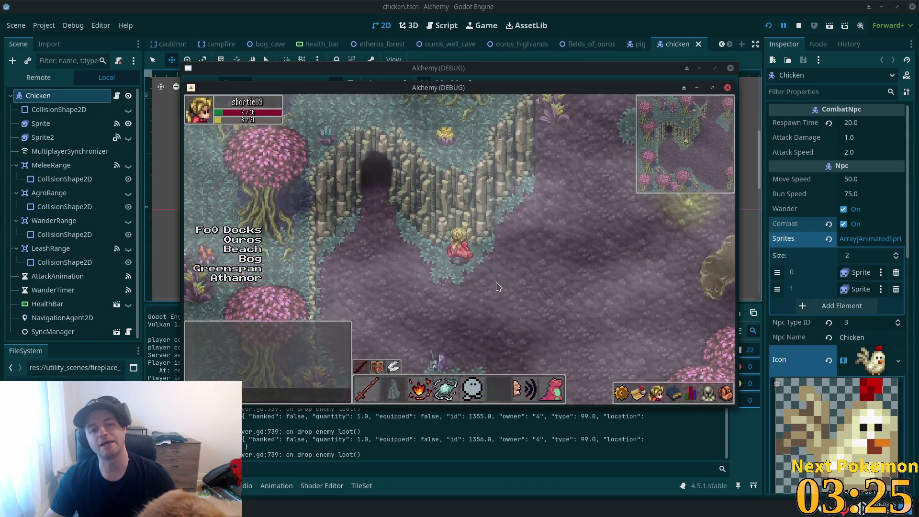
pyautogui.press('a')
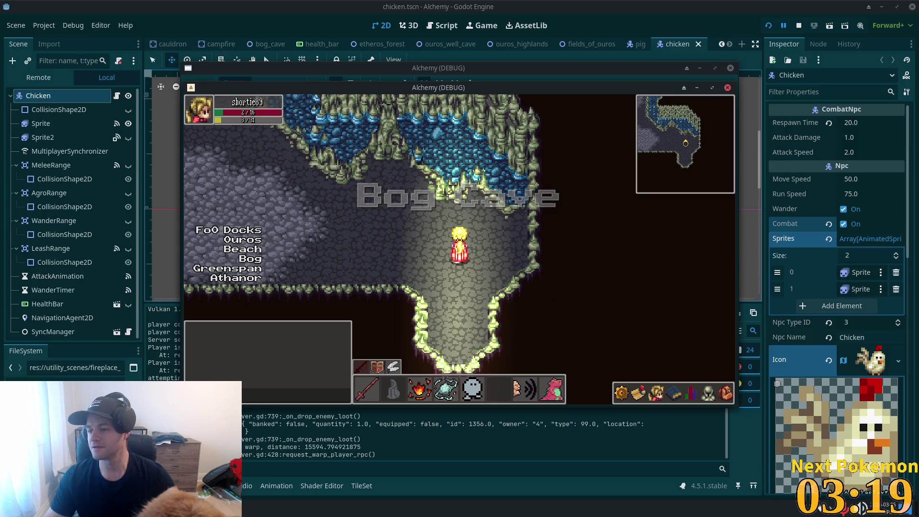
pyautogui.press('a')
pyautogui.press('w')
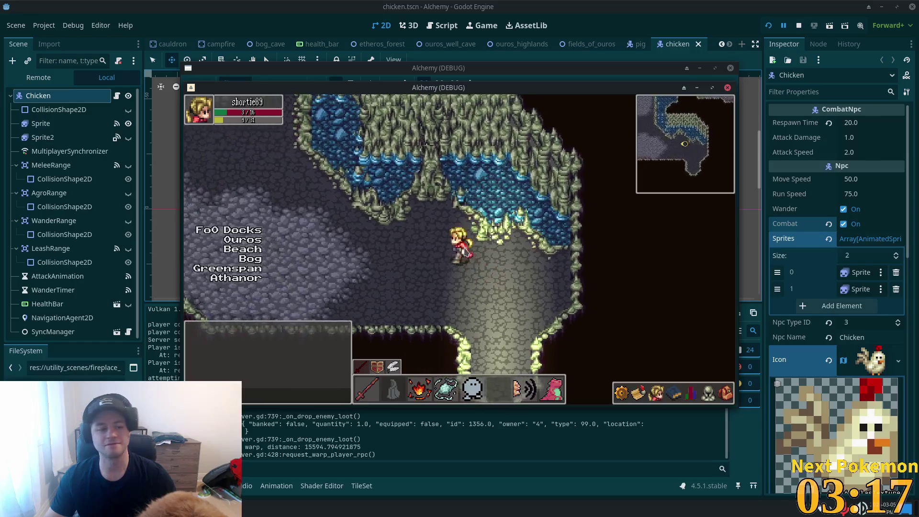
pyautogui.press('a')
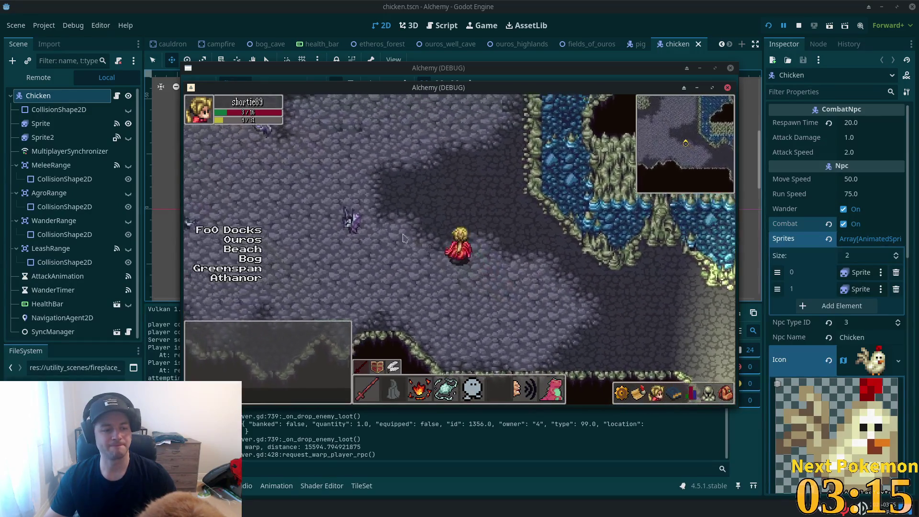
pyautogui.click(469, 288)
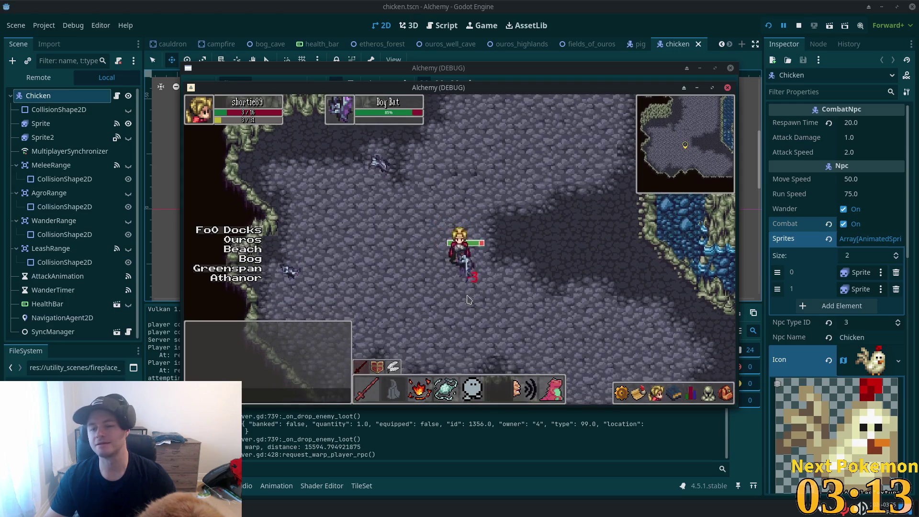
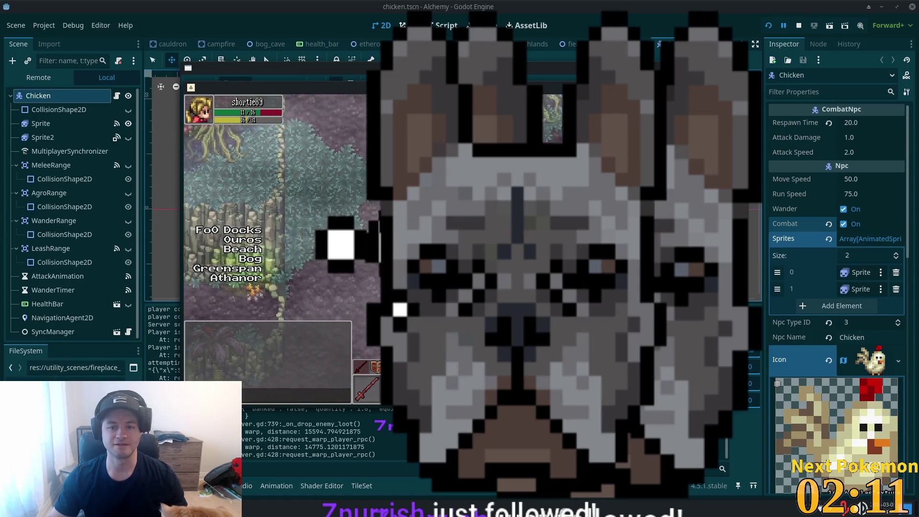
# Step: Stop the running Alchemy game with F8 and return to the code editor
pyautogui.press('s')
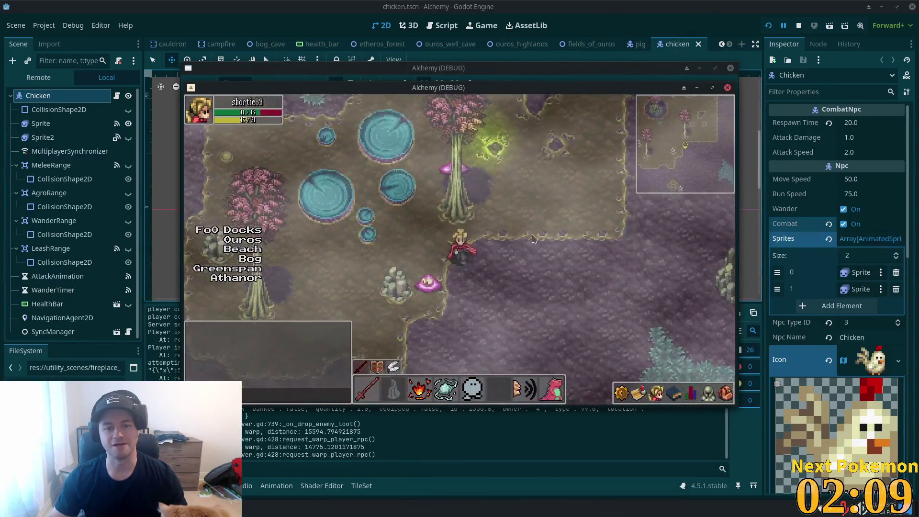
pyautogui.press('F8')
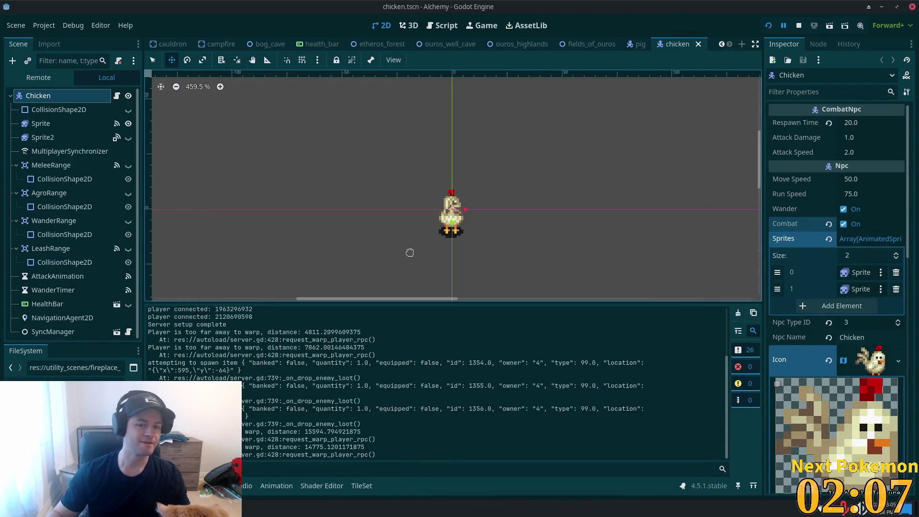
pyautogui.hotkey('alt', 'Tab')
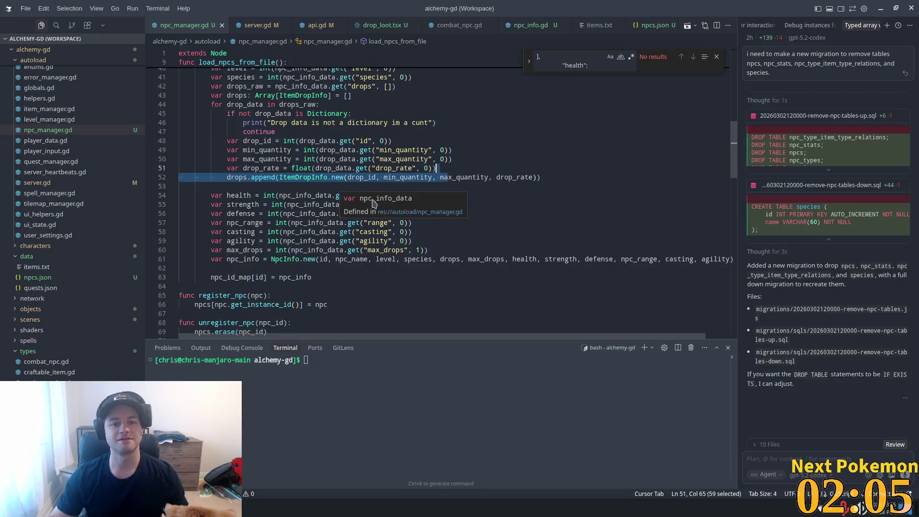
# Step: Review how load_npcs_from_file in npc_manager.gd builds drops and uses max_drops
pyautogui.click(340, 141)
pyautogui.click(430, 187)
pyautogui.scroll(2, 279, 216)
pyautogui.click(269, 224)
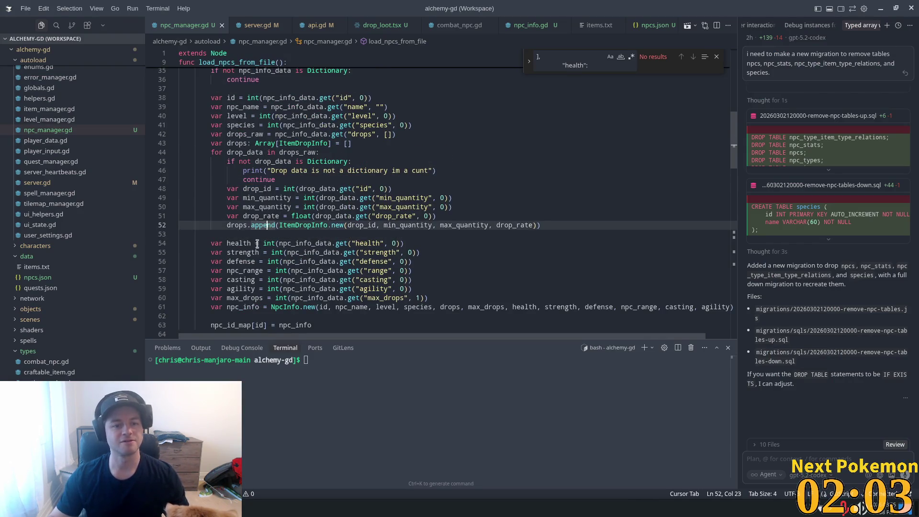
pyautogui.click(252, 272)
pyautogui.click(266, 298)
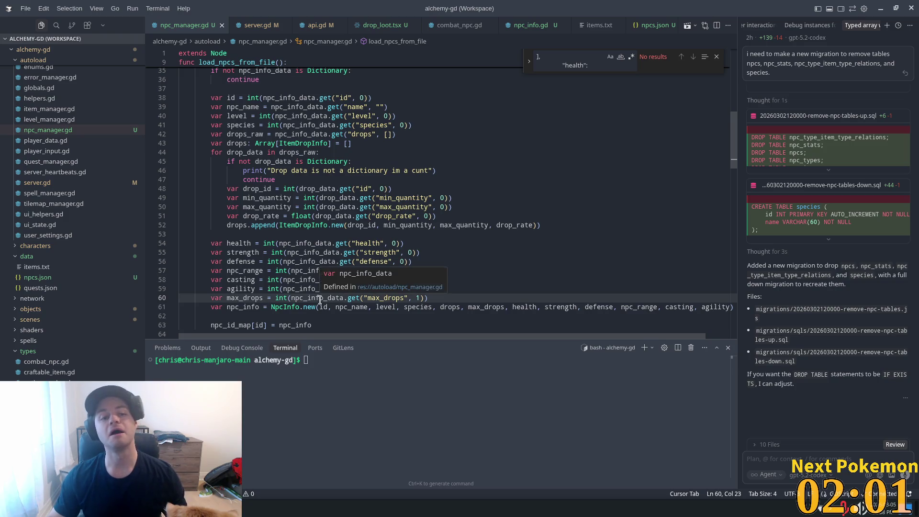
pyautogui.click(367, 298)
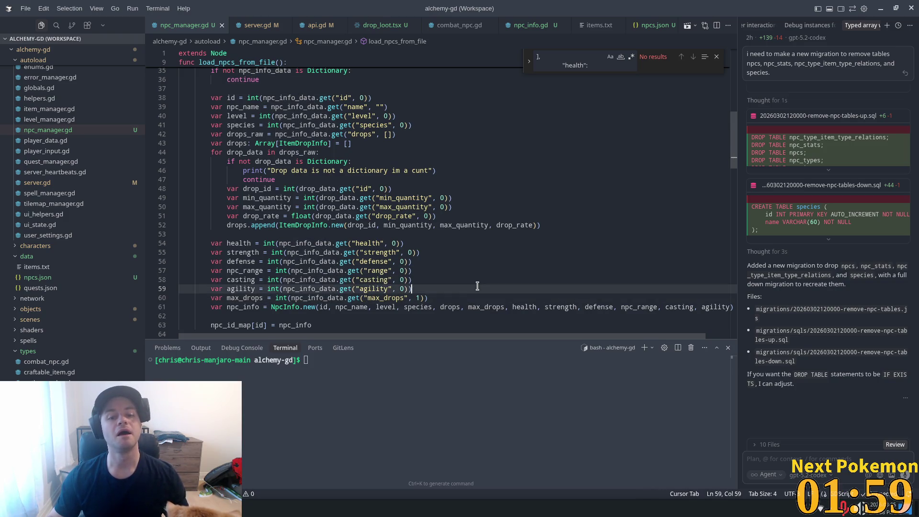
pyautogui.click(472, 216)
pyautogui.scroll(-3, 464, 231)
pyautogui.scroll(-6, 464, 231)
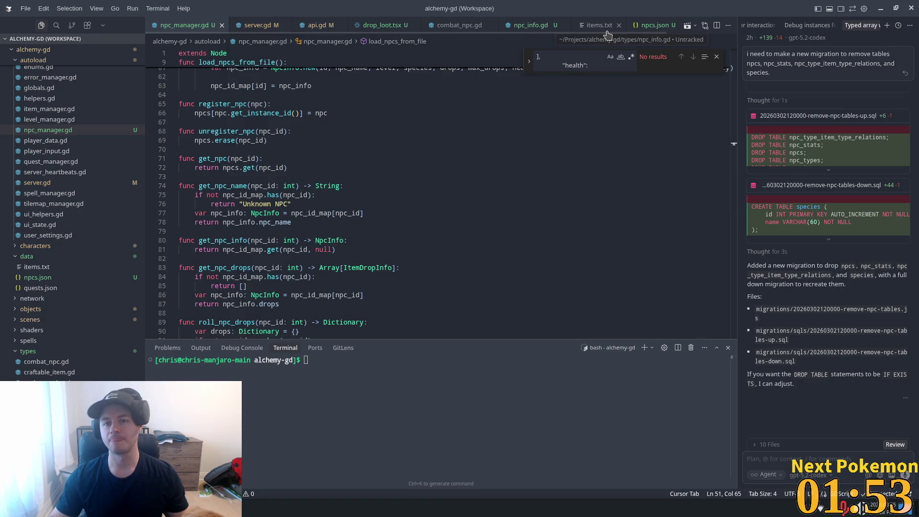
# Step: Look through the item list in items.txt, then bring up npcs.json
pyautogui.click(598, 25)
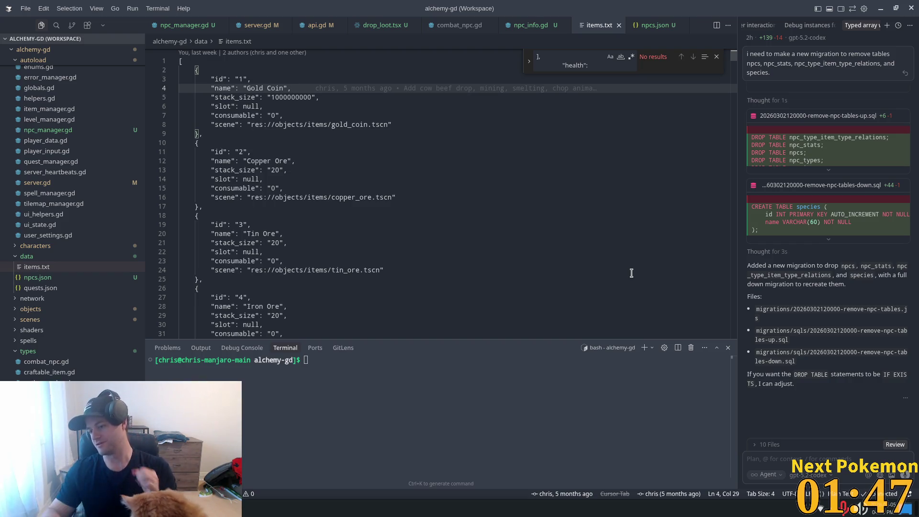
pyautogui.hotkey('alt', 'Tab')
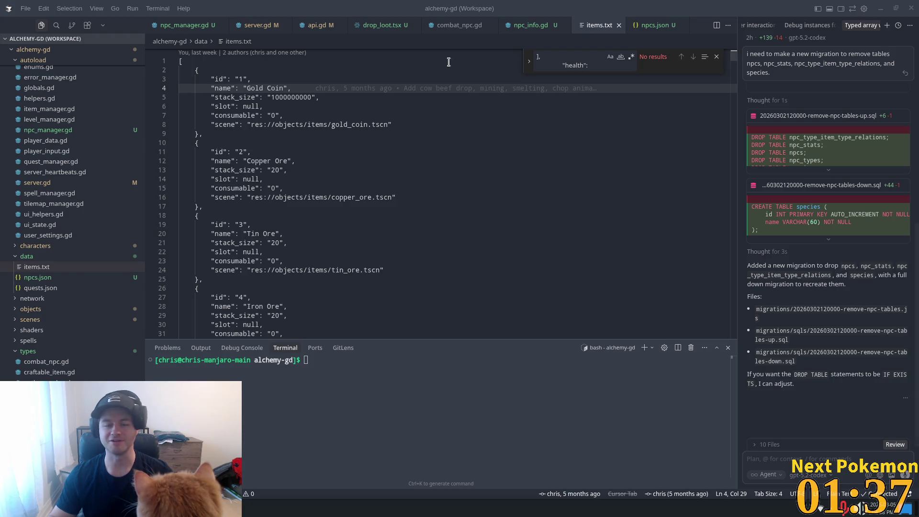
pyautogui.scroll(1, 315, 118)
pyautogui.scroll(-3, 315, 118)
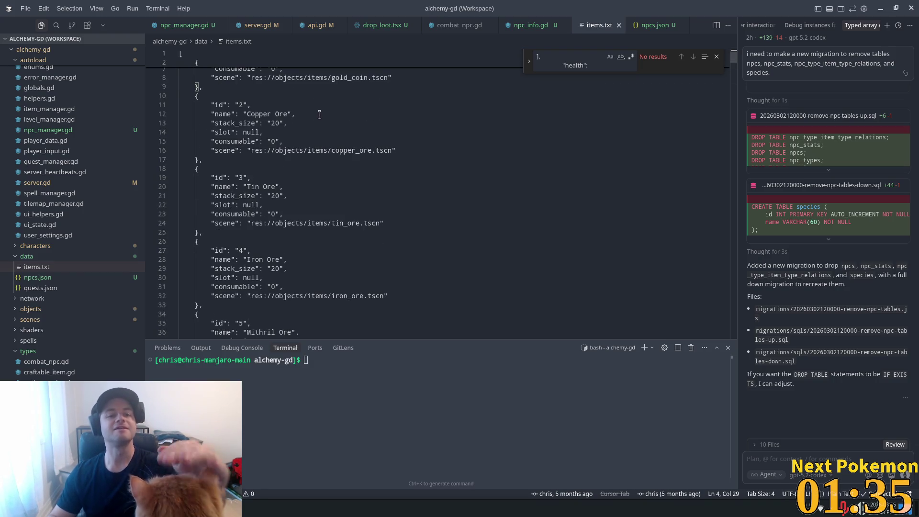
pyautogui.scroll(-2, 292, 131)
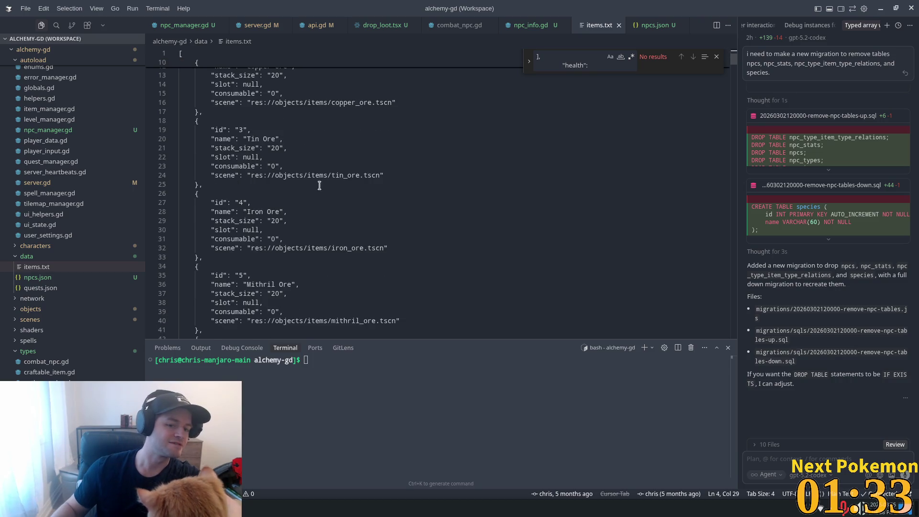
pyautogui.scroll(-1, 320, 185)
pyautogui.click(651, 30)
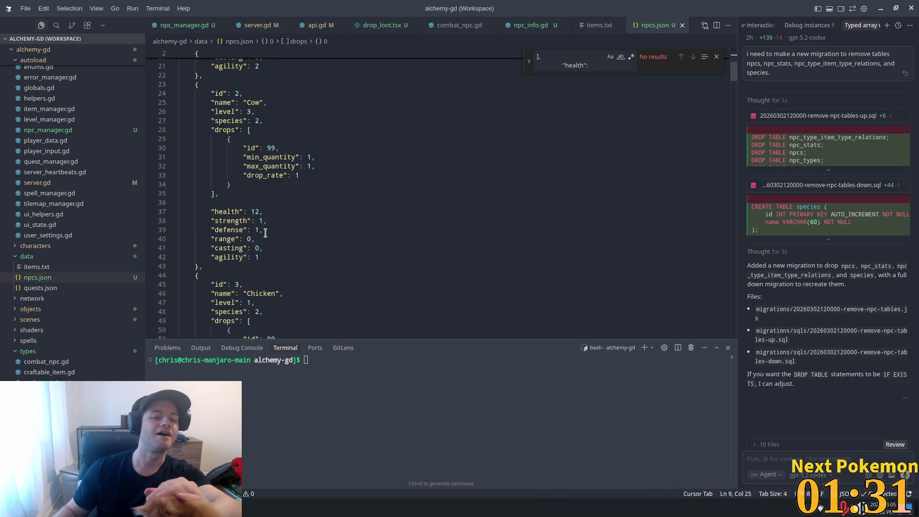
# Step: Browse the NPC entries in npcs.json and close the find box
pyautogui.scroll(-2, 282, 201)
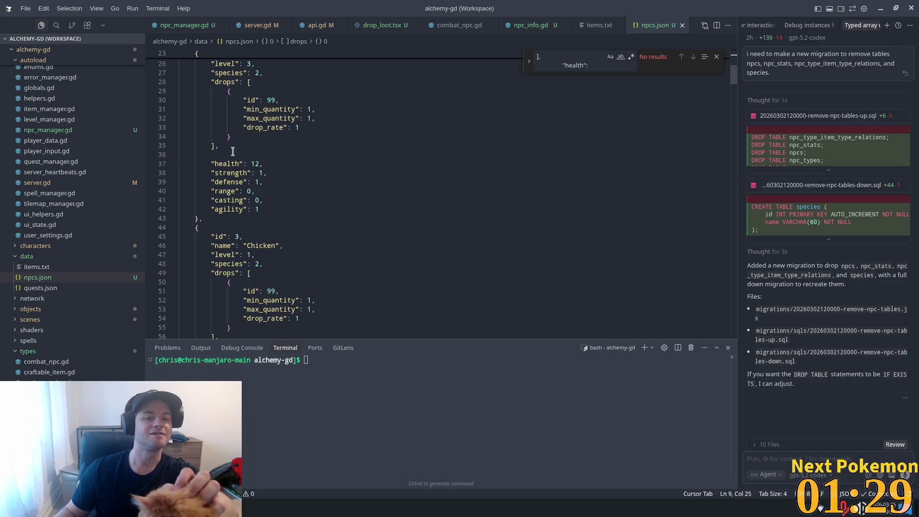
pyautogui.click(233, 152)
pyautogui.scroll(2, 319, 182)
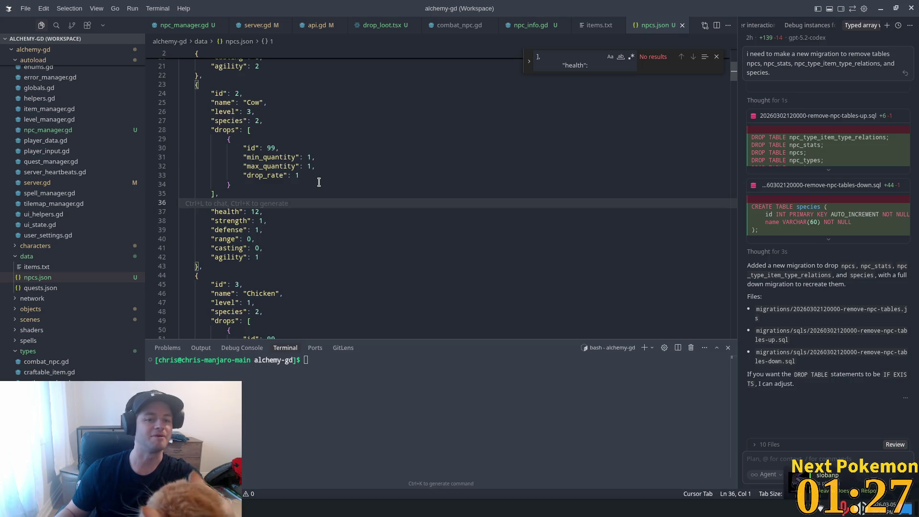
pyautogui.scroll(5, 319, 182)
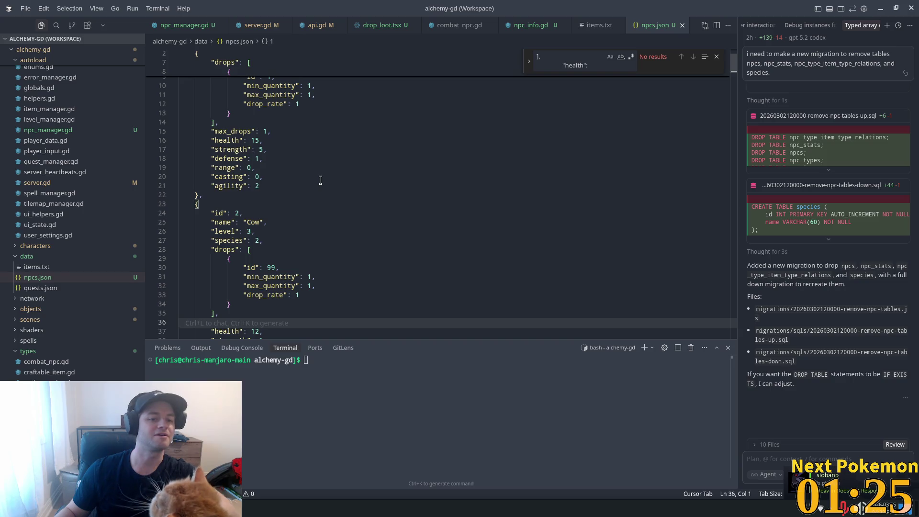
pyautogui.scroll(-10, 318, 181)
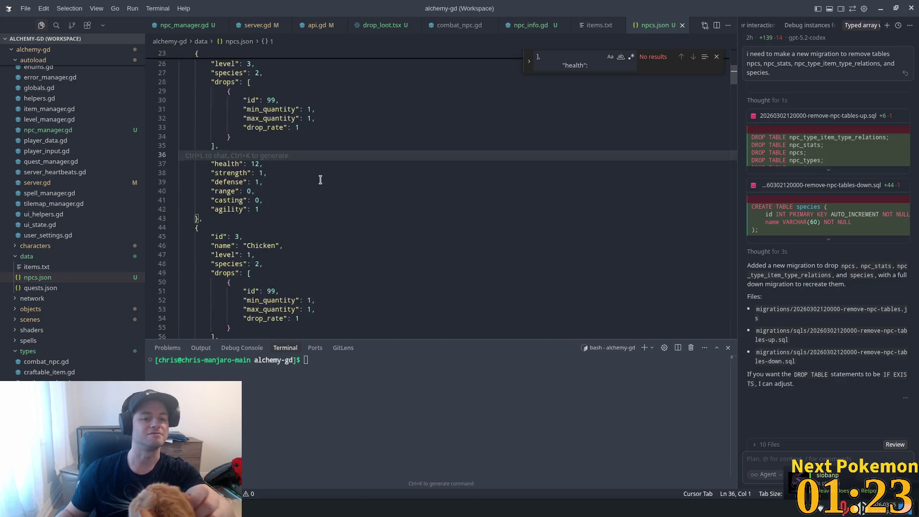
pyautogui.scroll(-12, 252, 205)
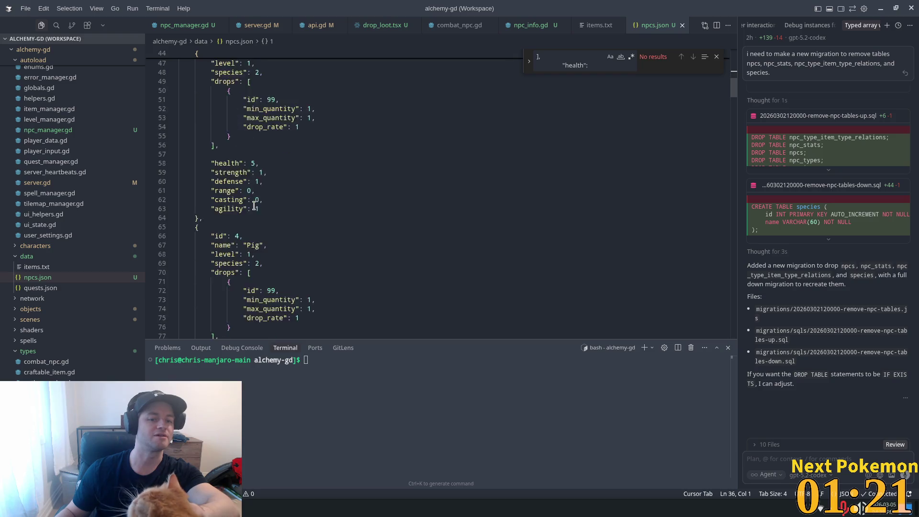
pyautogui.scroll(-7, 252, 204)
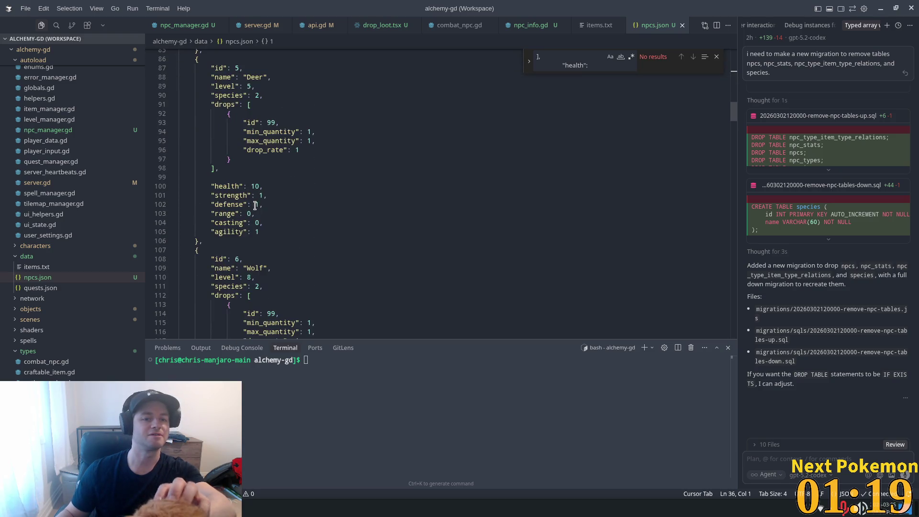
pyautogui.scroll(-7, 255, 205)
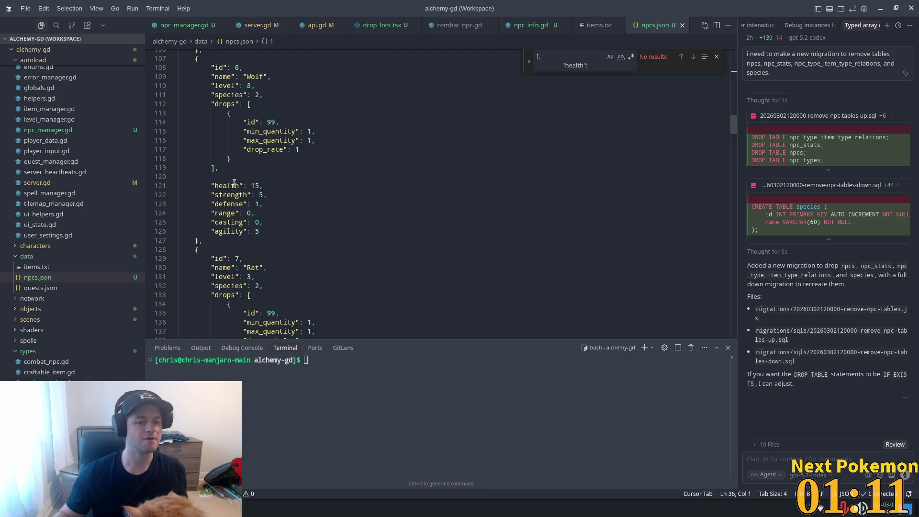
pyautogui.scroll(4, 254, 156)
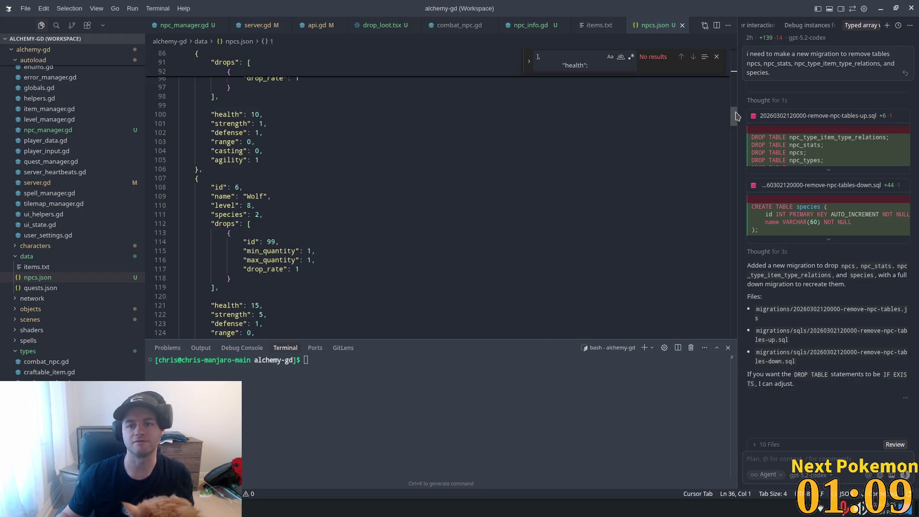
pyautogui.scroll(10, 254, 156)
pyautogui.click(716, 56)
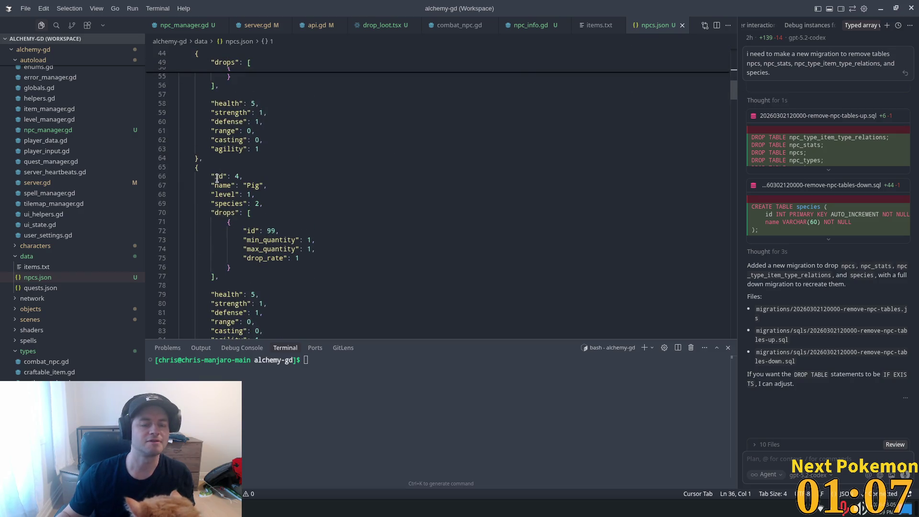
# Step: Select the blank line and "health" key after the Cow entry's drops list
pyautogui.moveTo(246, 291); pyautogui.dragTo(204, 286)
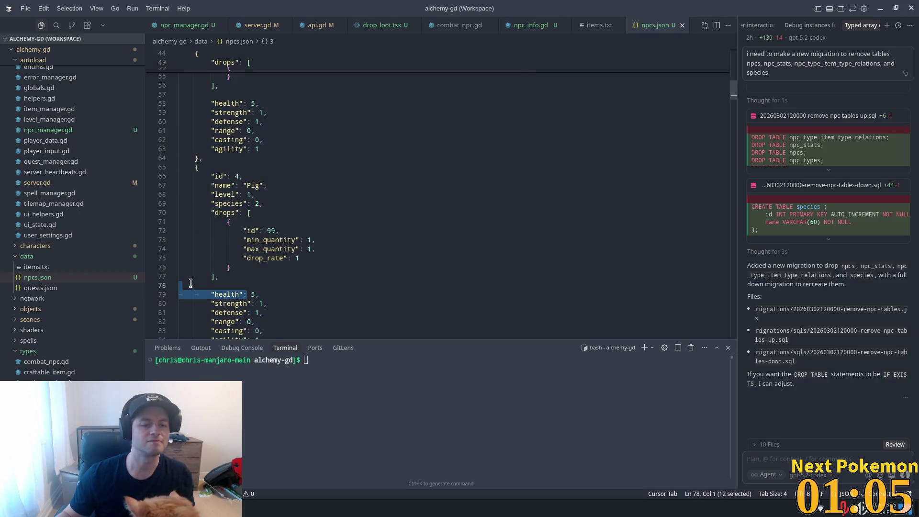
pyautogui.scroll(5, 242, 209)
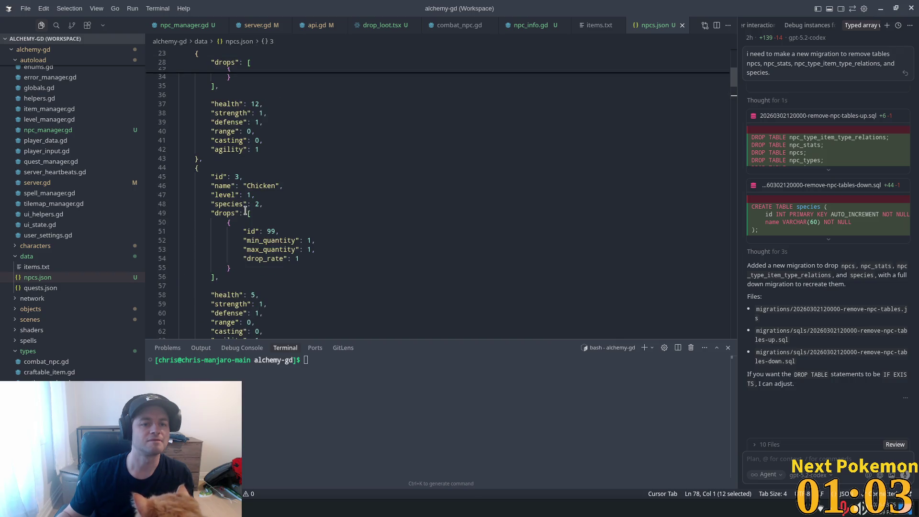
pyautogui.scroll(2, 327, 210)
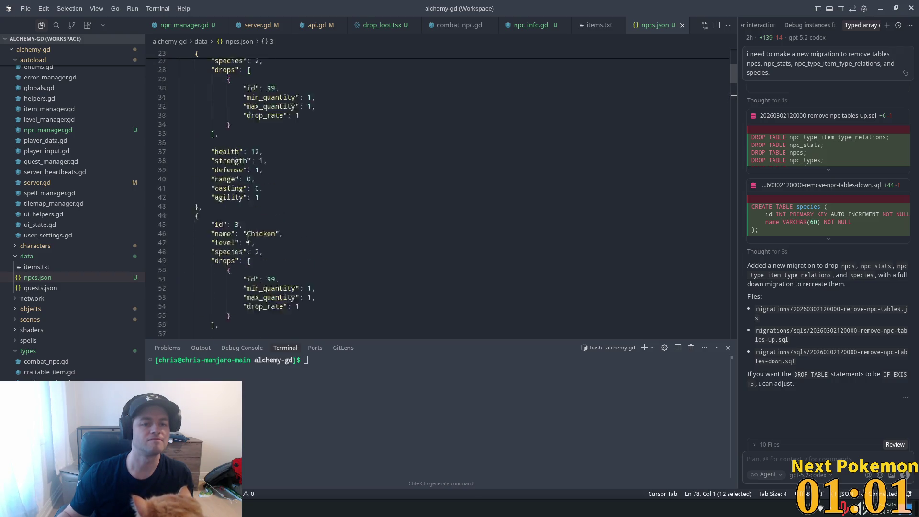
pyautogui.scroll(5, 248, 238)
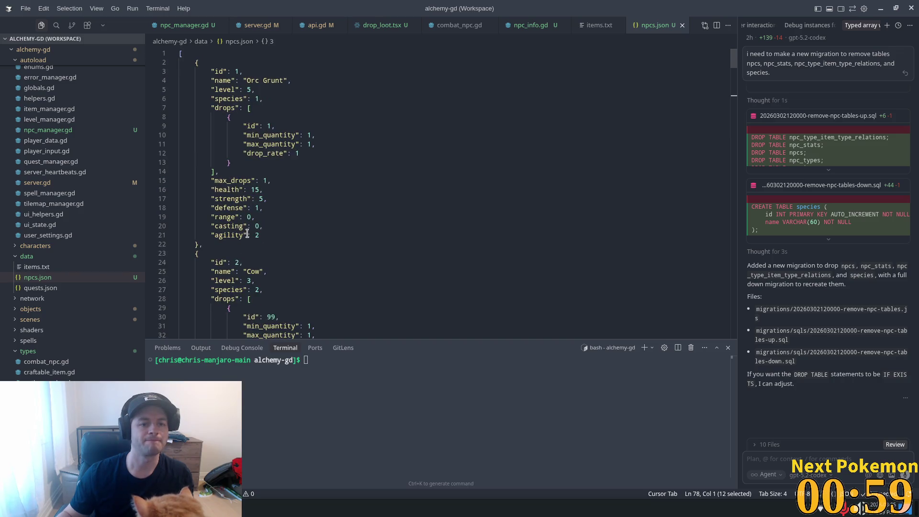
pyautogui.scroll(-5, 278, 181)
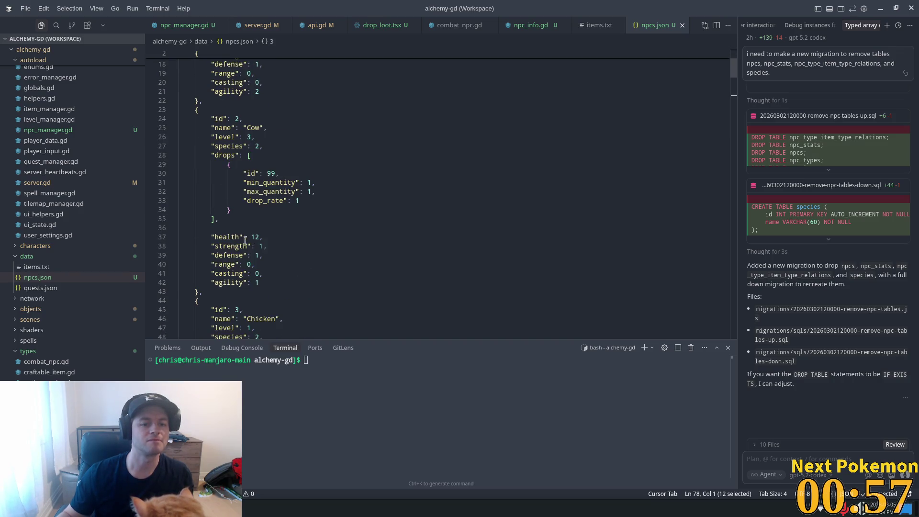
pyautogui.moveTo(244, 237)
pyautogui.mouseDown()
pyautogui.moveTo(211, 237)
pyautogui.moveTo(216, 219)
pyautogui.mouseUp()
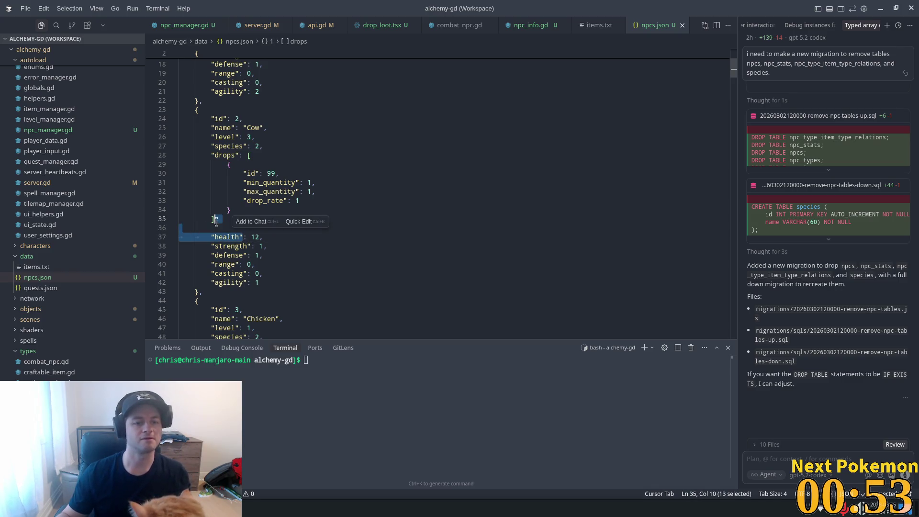
# Step: Insert "max_drops": 1 after the drops list in all 20 NPC entries
pyautogui.hotkey('ctrl', 'd')
pyautogui.hotkey('ctrl', 'd')
pyautogui.hotkey('ctrl', 'd')
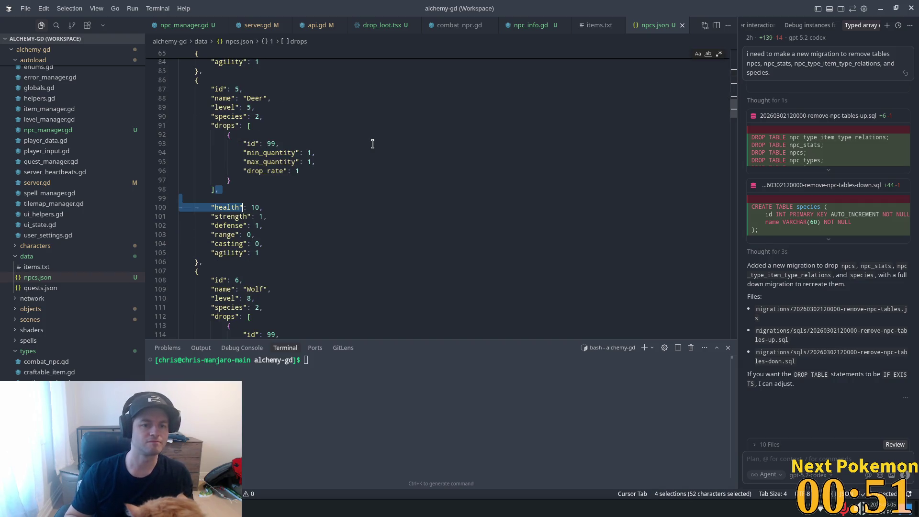
pyautogui.press('Right')
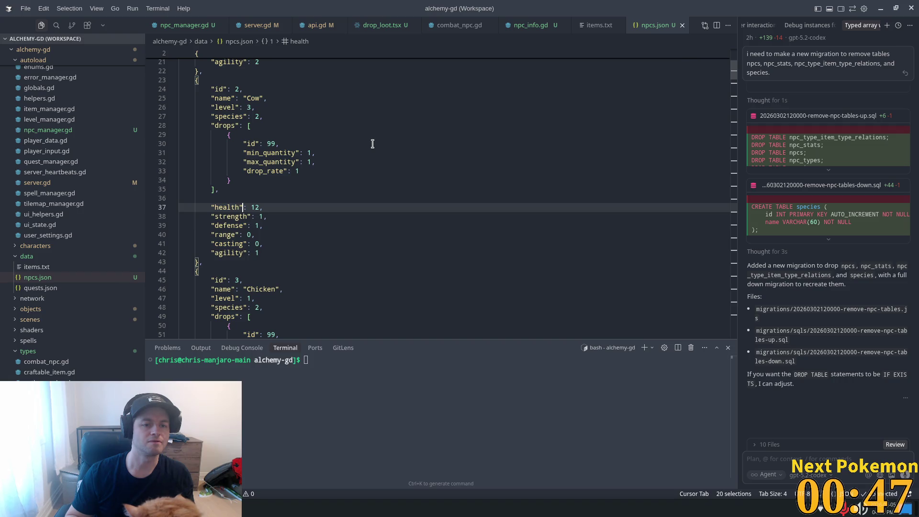
pyautogui.press('Up')
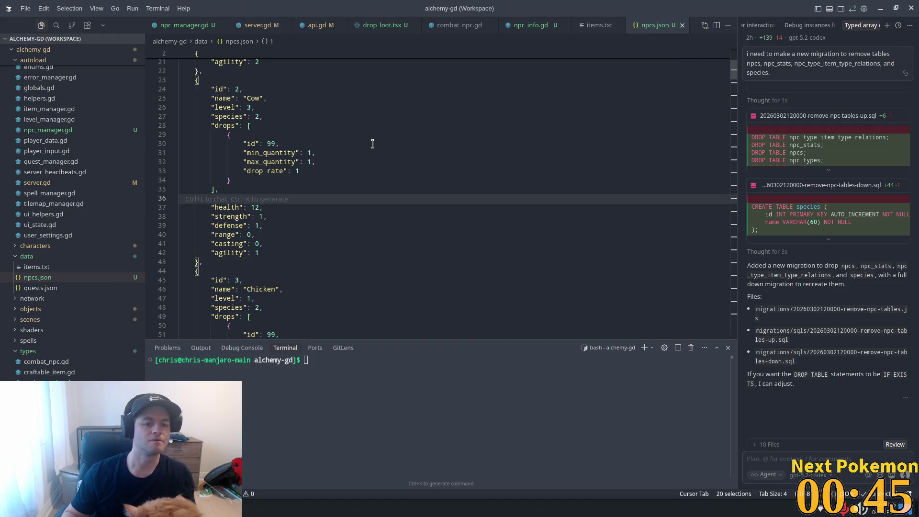
pyautogui.press('Tab')
pyautogui.scroll(-7, 372, 144)
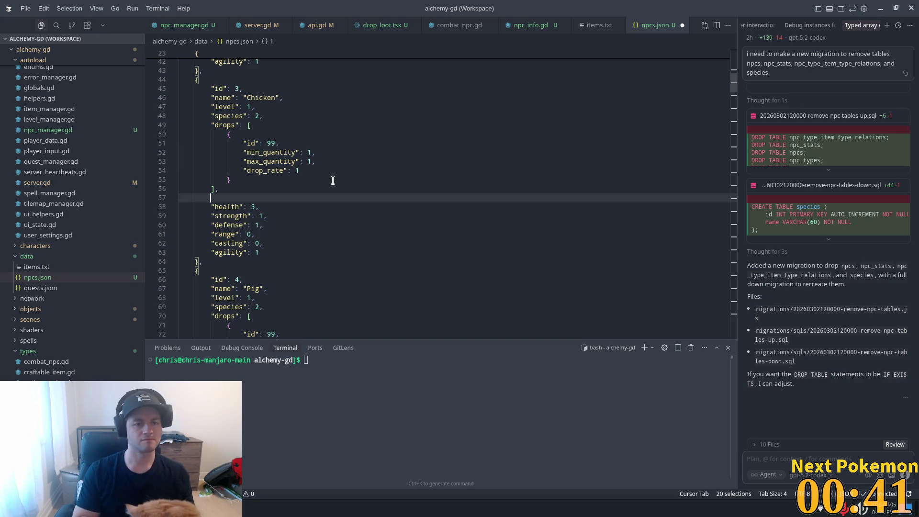
pyautogui.write('"')
pyautogui.write('_drop')
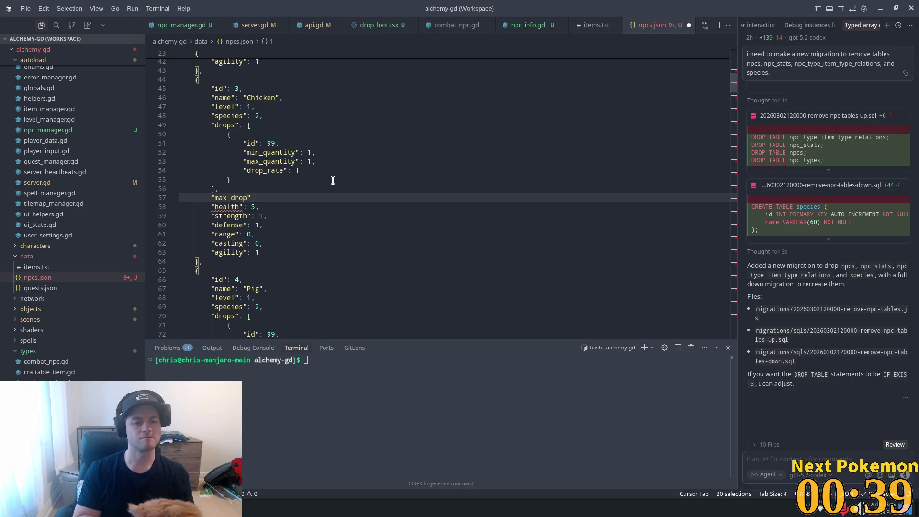
pyautogui.write('s')
pyautogui.write(':')
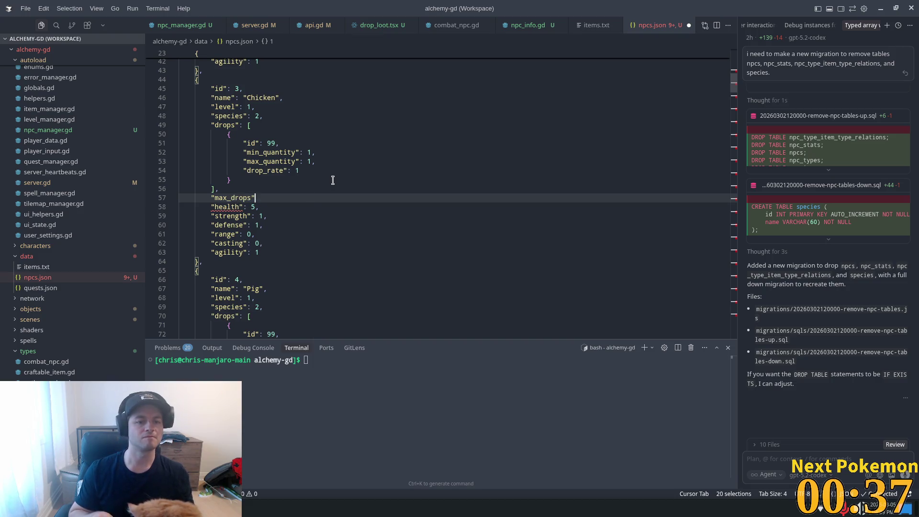
pyautogui.write('1,')
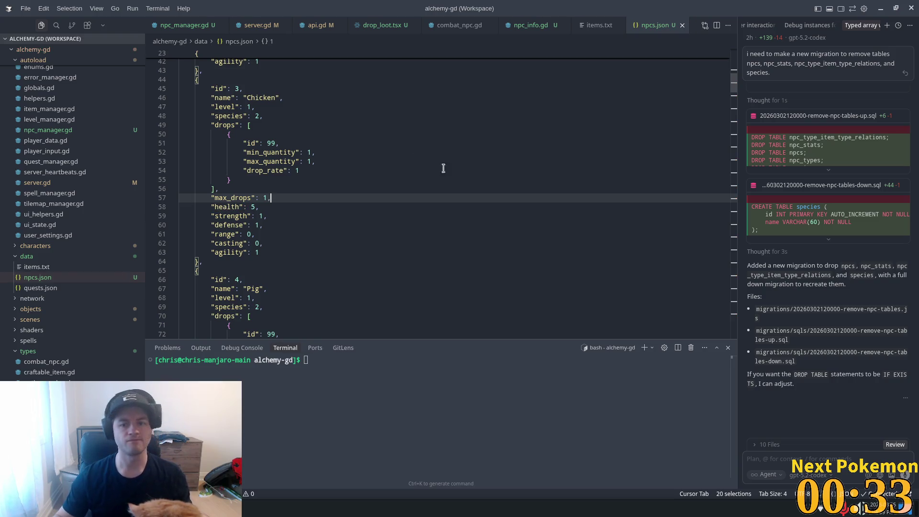
pyautogui.hotkey('alt', 'Tab')
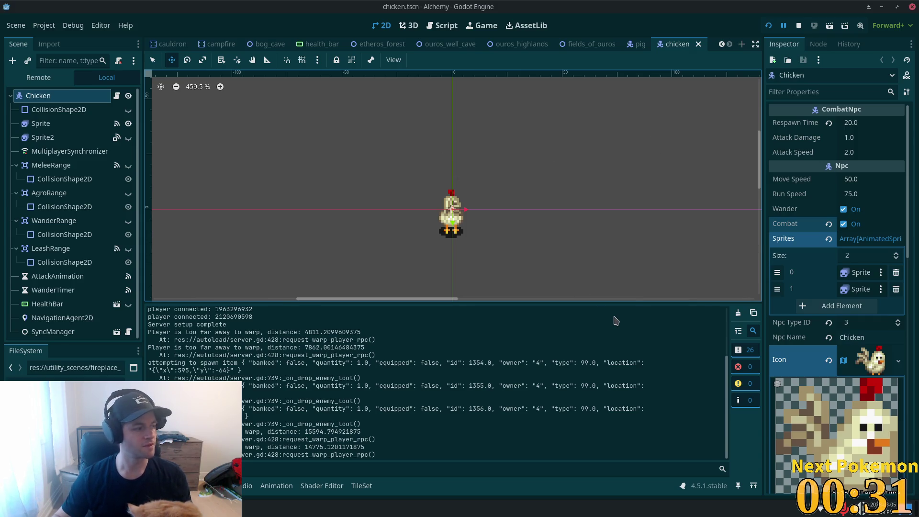
# Step: Test-run the Alchemy game, stop it, and return to npcs.json
pyautogui.click(768, 25)
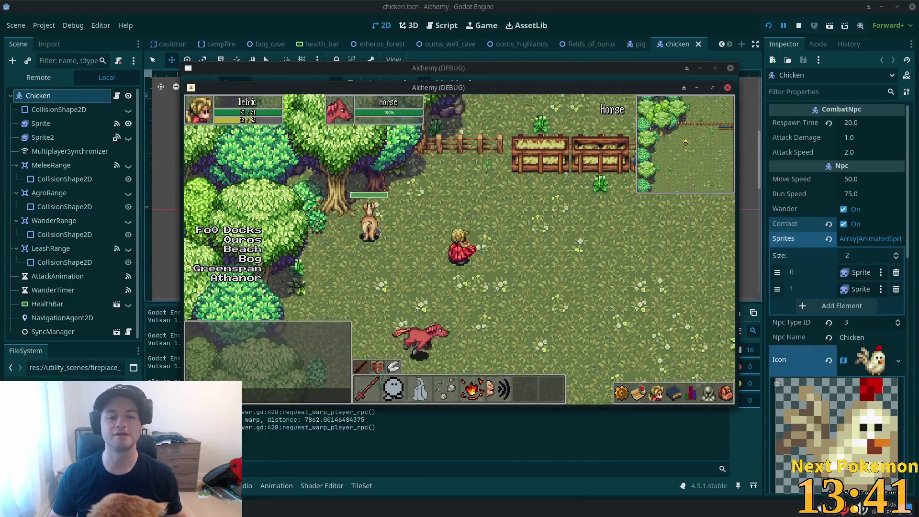
pyautogui.press('d')
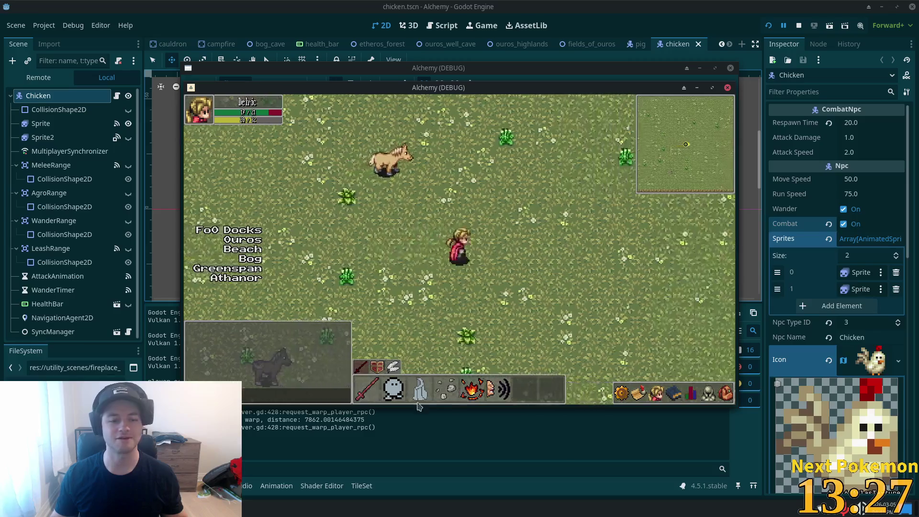
pyautogui.press('F8')
pyautogui.hotkey('alt', 'Tab')
pyautogui.click(498, 198)
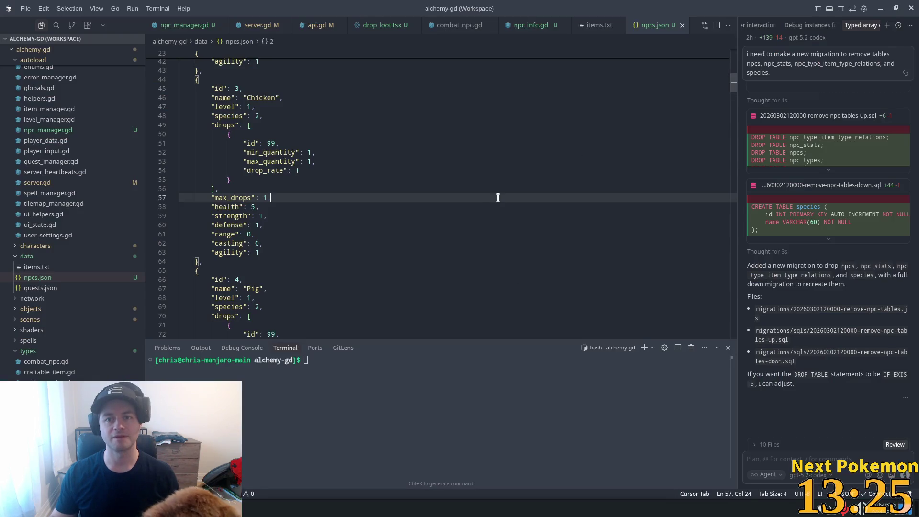
# Step: Search npcs.json for 'hor' and check the Horse entry's drops and max_drops 1
pyautogui.hotkey('ctrl', 'p')
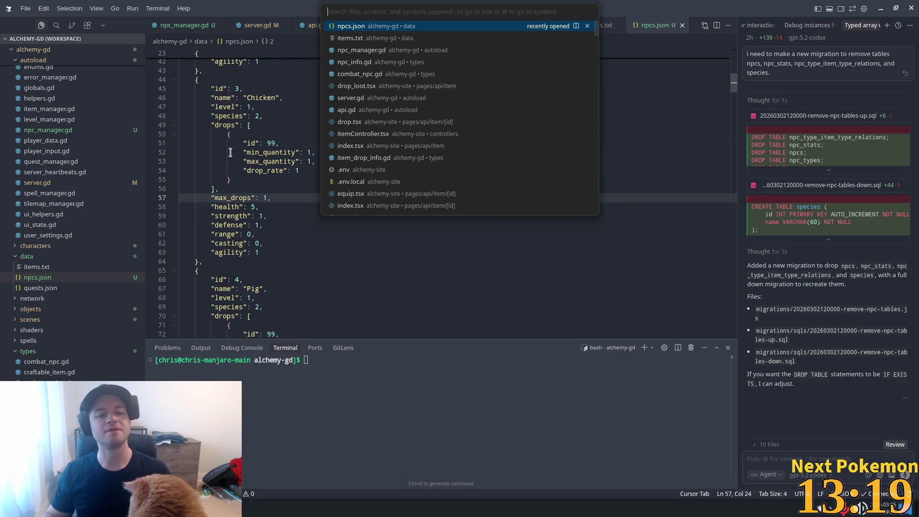
pyautogui.click(469, 134)
pyautogui.hotkey('ctrl', 'f')
pyautogui.write('horse')
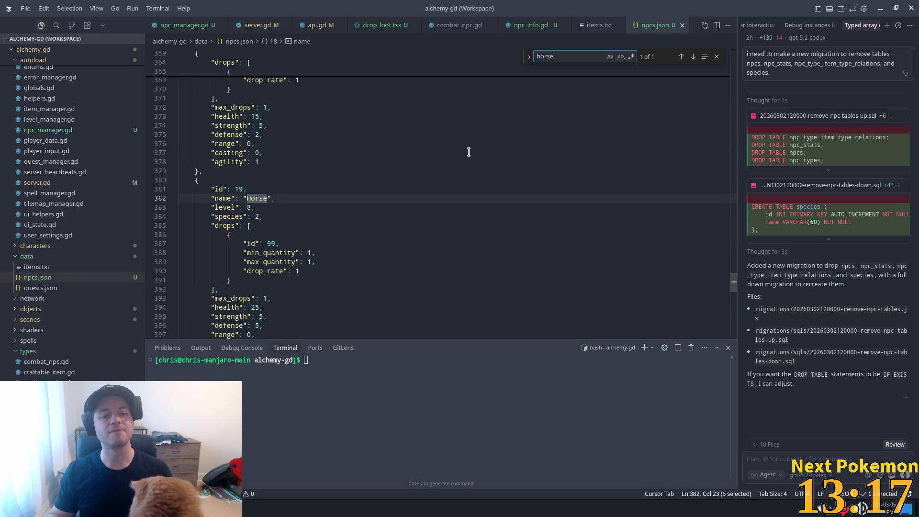
pyautogui.scroll(-3, 468, 152)
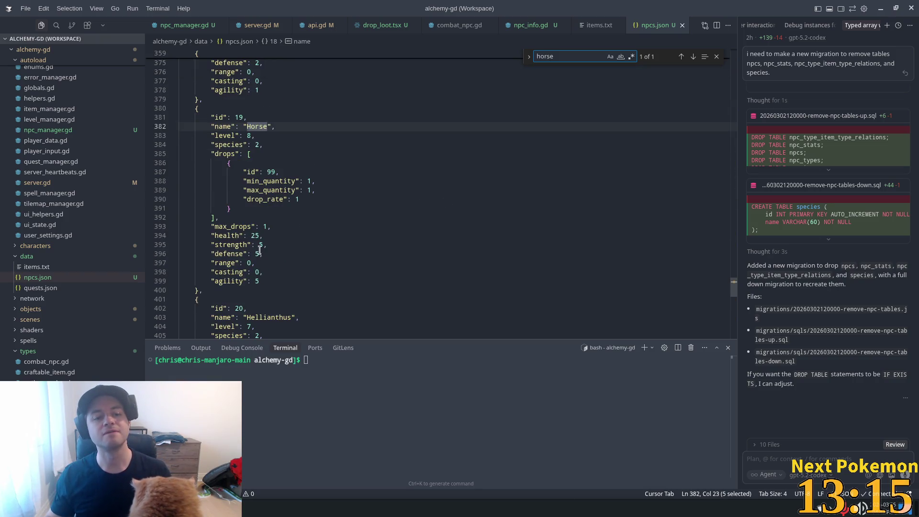
pyautogui.doubleClick(243, 225)
pyautogui.click(330, 180)
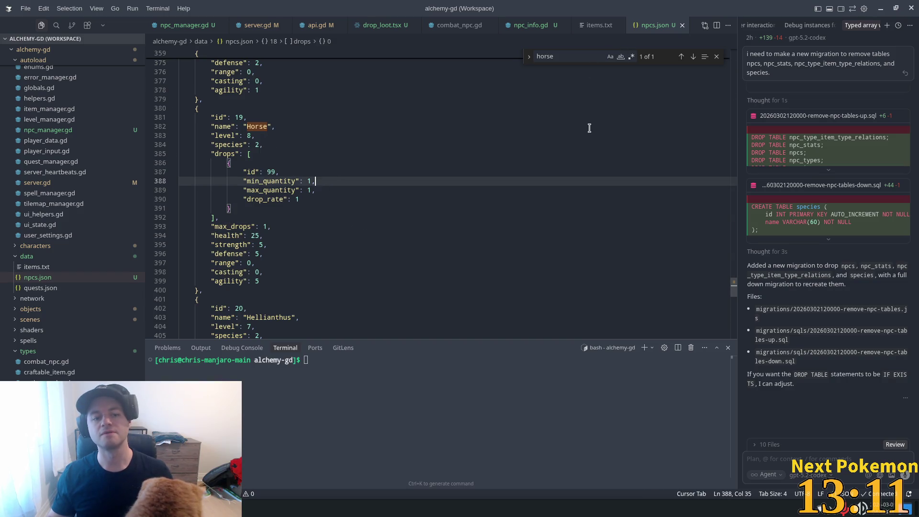
pyautogui.press('super')
pyautogui.click(540, 158)
pyautogui.hotkey('alt', 'Tab')
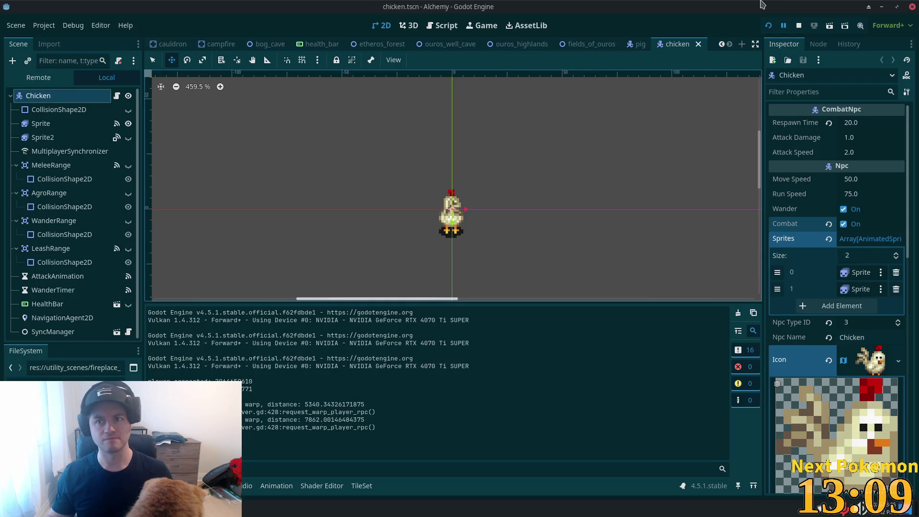
# Step: Run the game, log in with QuickLogin, and attack the horse with the fire spell
pyautogui.click(769, 25)
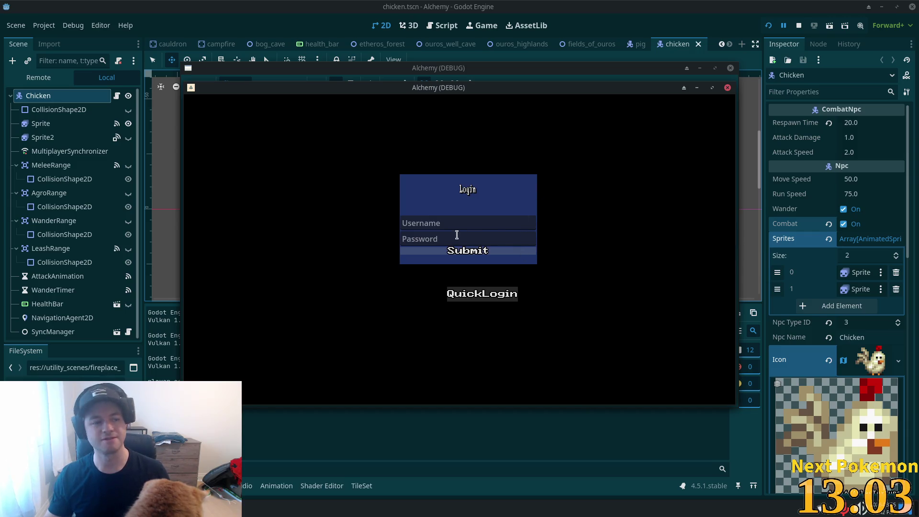
pyautogui.click(465, 251)
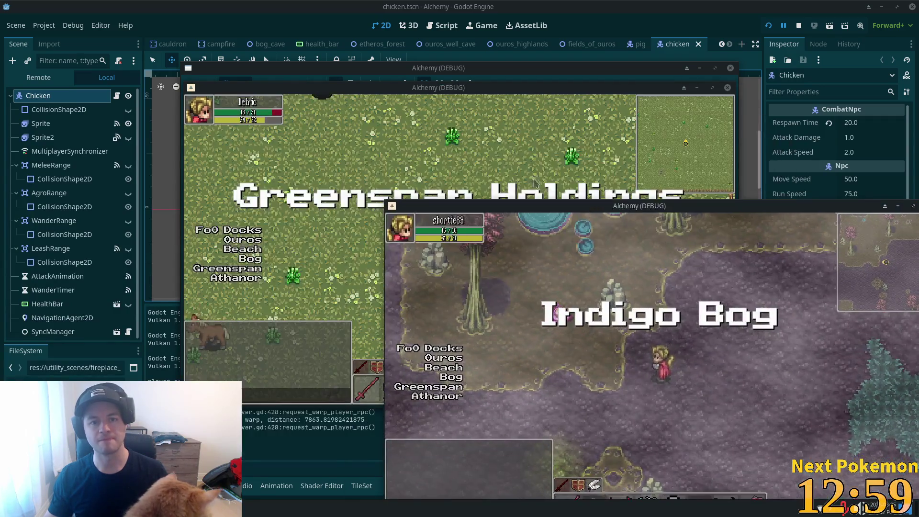
pyautogui.click(493, 274)
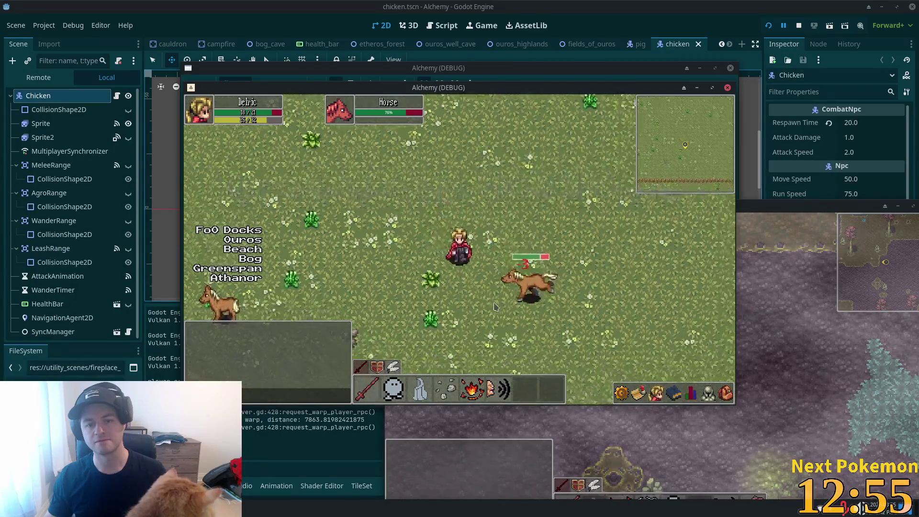
pyautogui.click(478, 387)
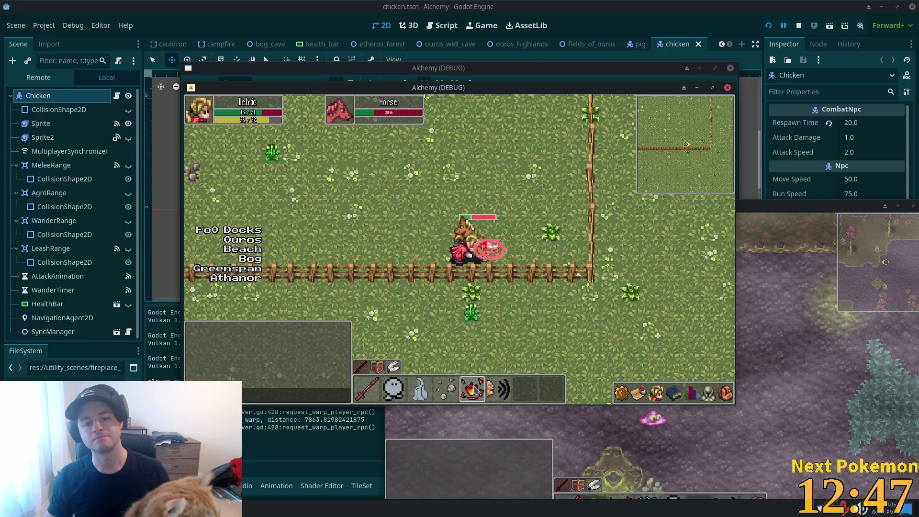
pyautogui.click(450, 388)
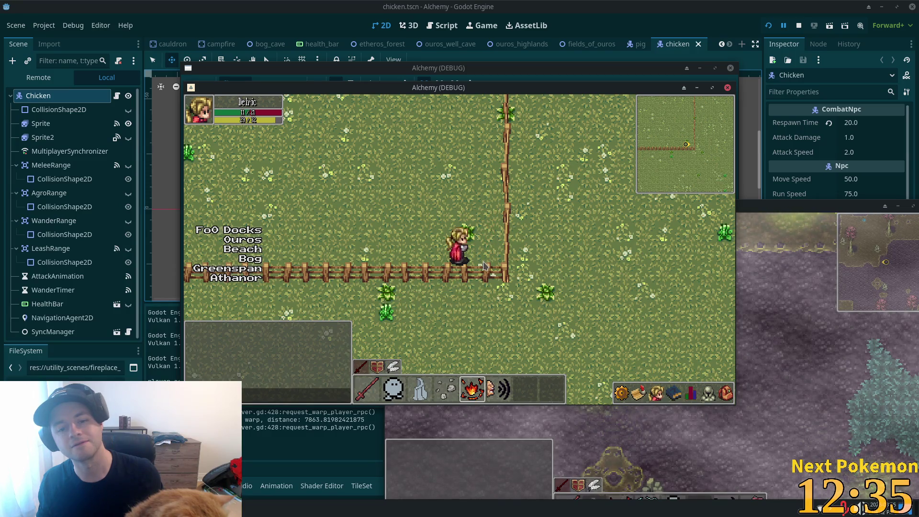
# Step: Check the equipment and inventory, then warp the player to Indigo Bog
pyautogui.click(708, 394)
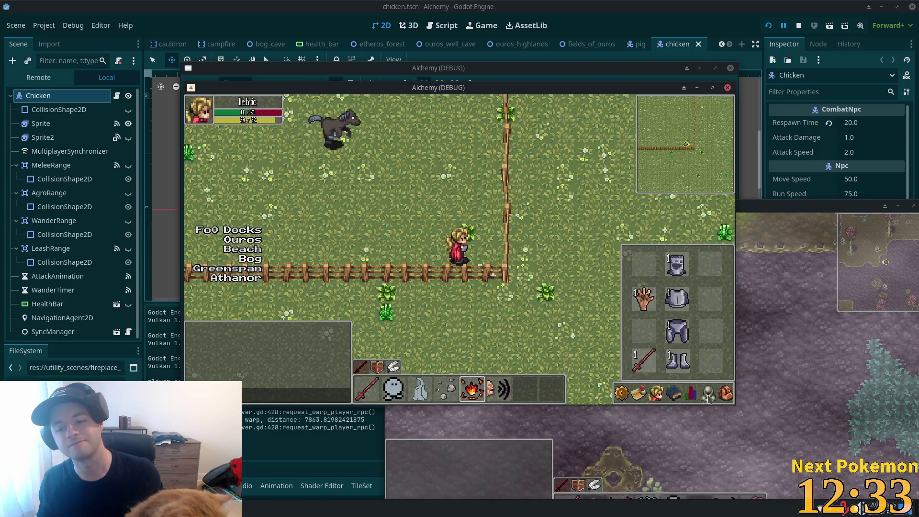
pyautogui.click(726, 393)
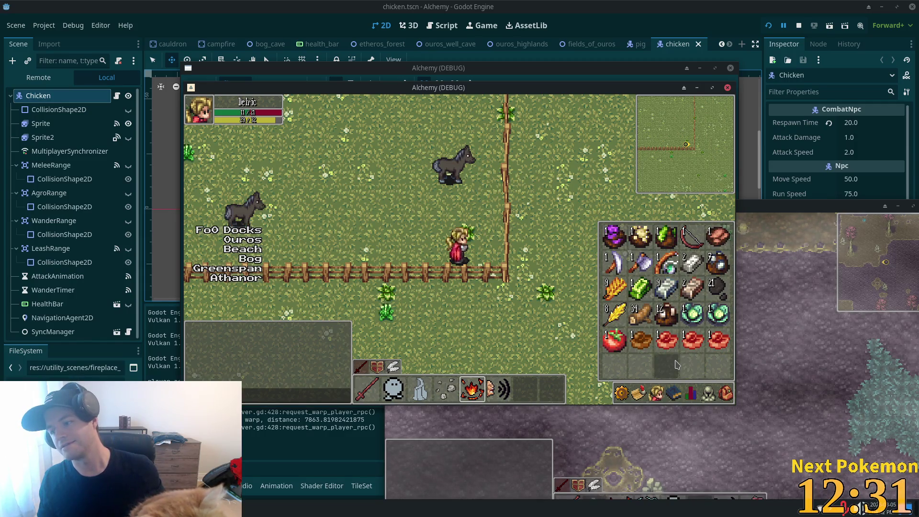
pyautogui.press('Escape')
pyautogui.press('w')
pyautogui.press('a')
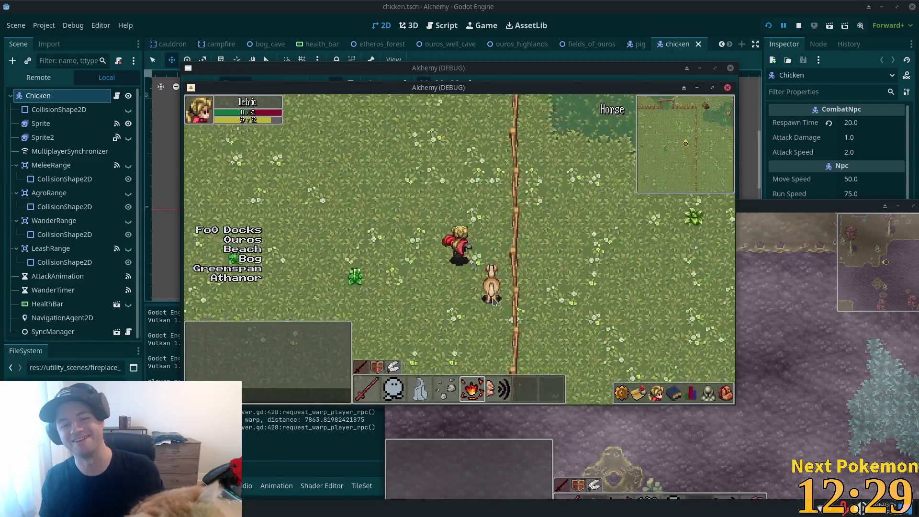
pyautogui.click(250, 258)
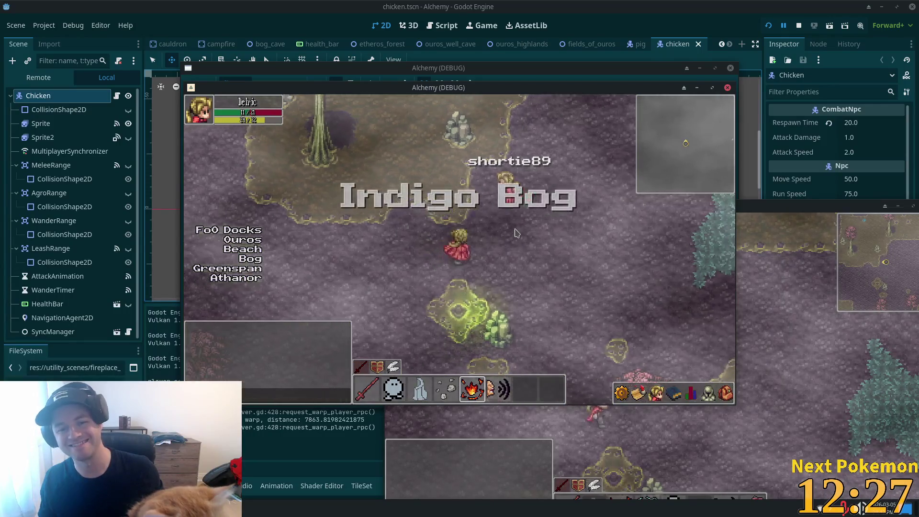
# Step: Walk through Indigo Bog to the Bog Slime and start fighting it
pyautogui.press('w')
pyautogui.press('a')
pyautogui.press('w')
pyautogui.press('d')
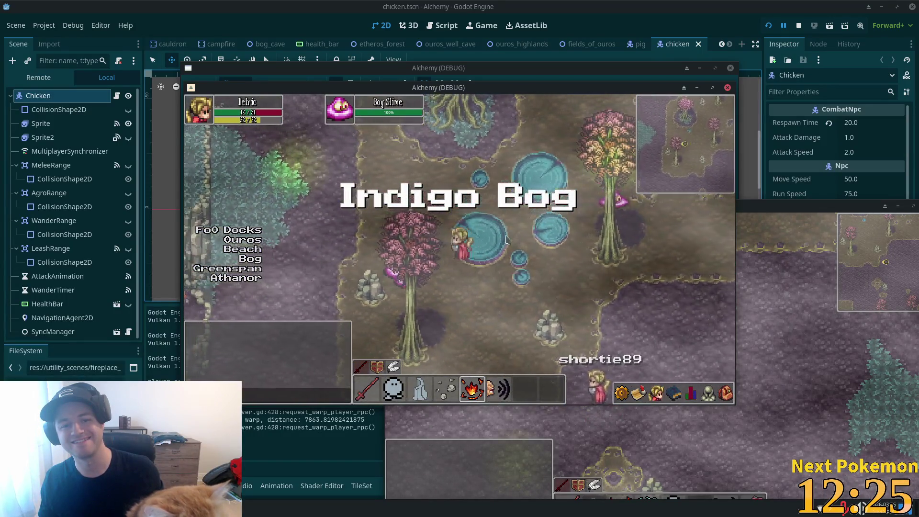
pyautogui.press('w')
pyautogui.press('d')
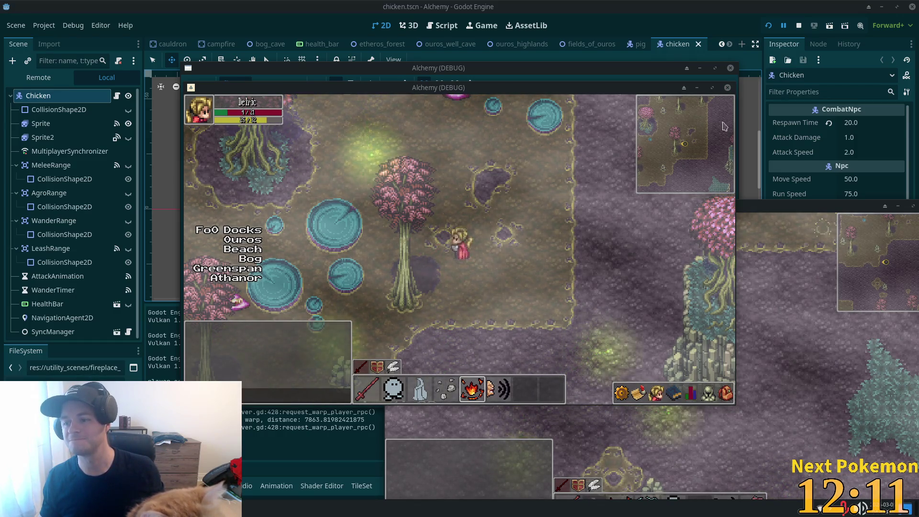
pyautogui.press('w')
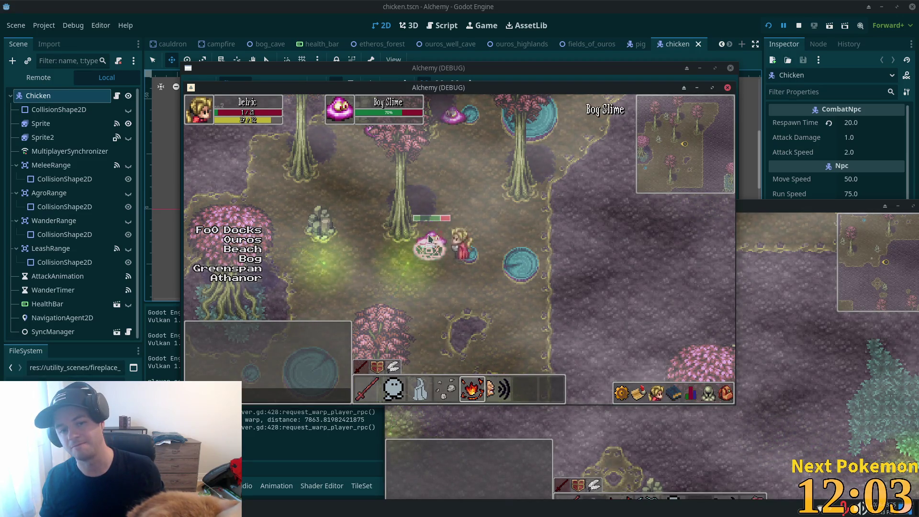
pyautogui.press('d')
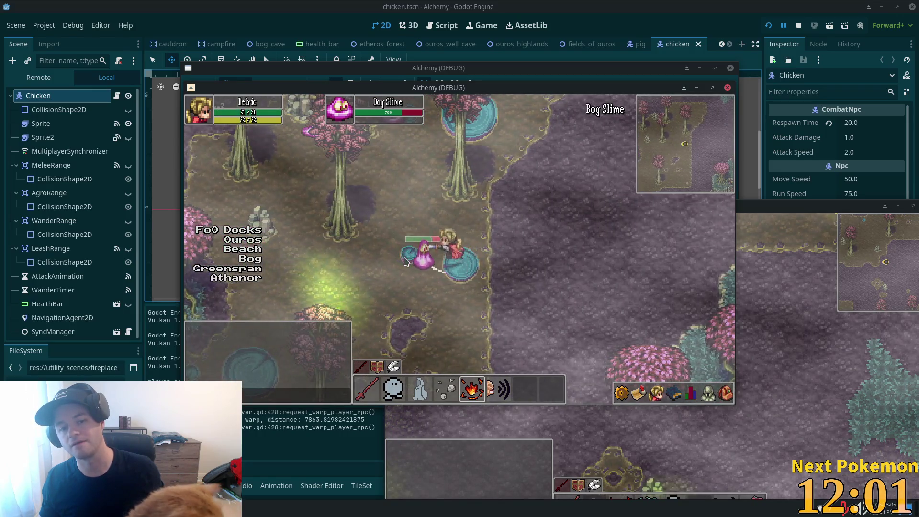
pyautogui.press('s')
pyautogui.press('d')
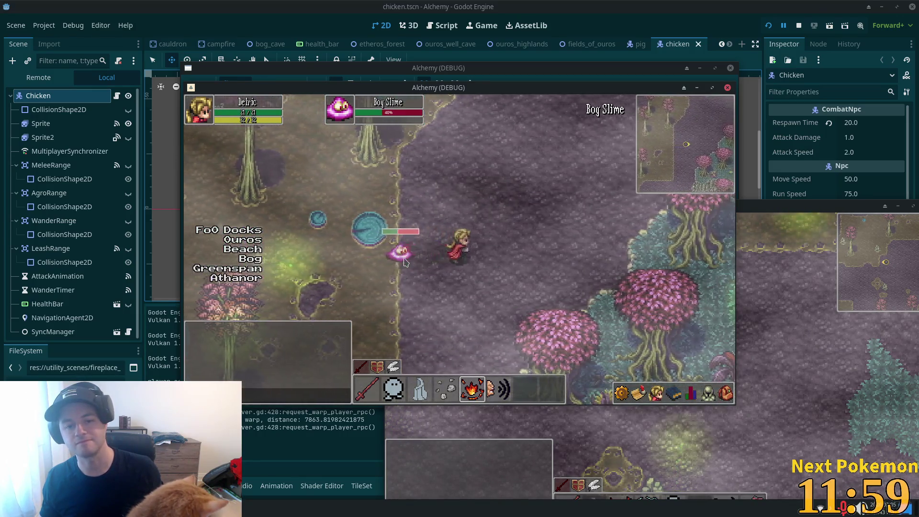
pyautogui.press('w')
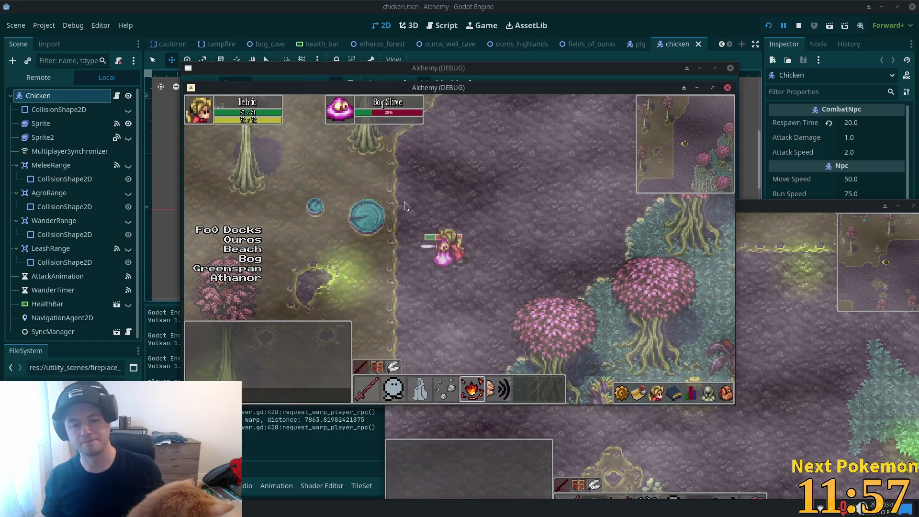
pyautogui.press('d')
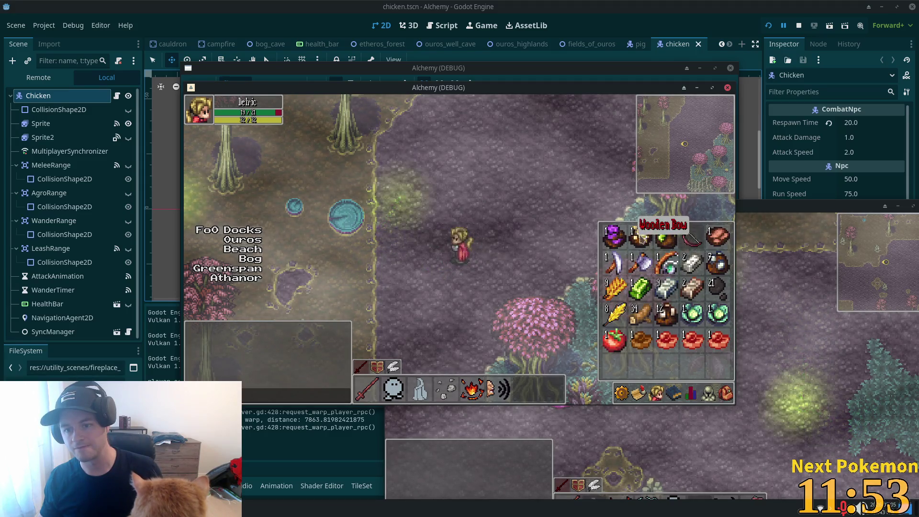
# Step: Move through the cave, attack the Bog Slime until it dies, and check the inventory
pyautogui.press('s')
pyautogui.press('a')
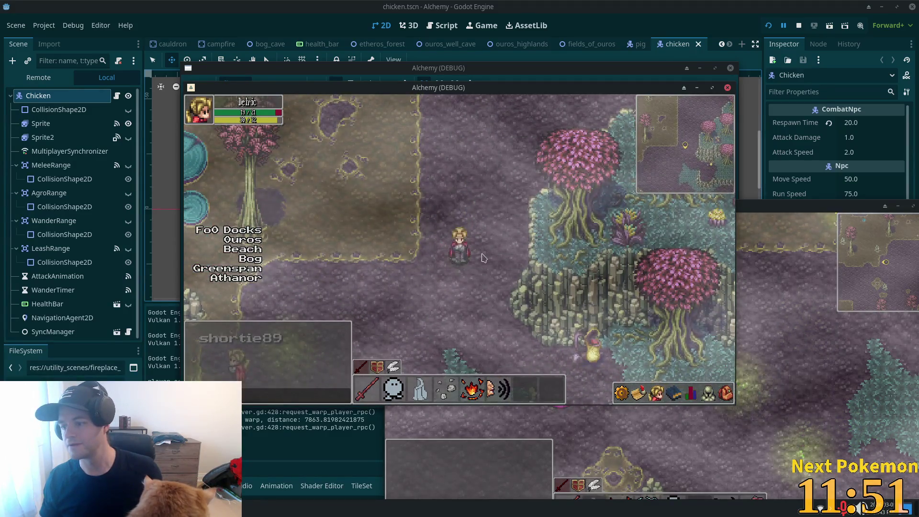
pyautogui.press('a')
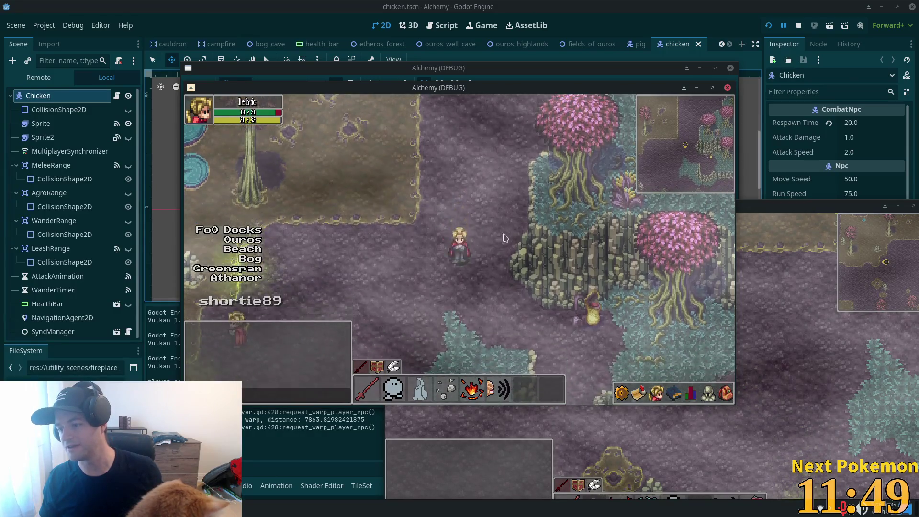
pyautogui.press('a')
pyautogui.press('w')
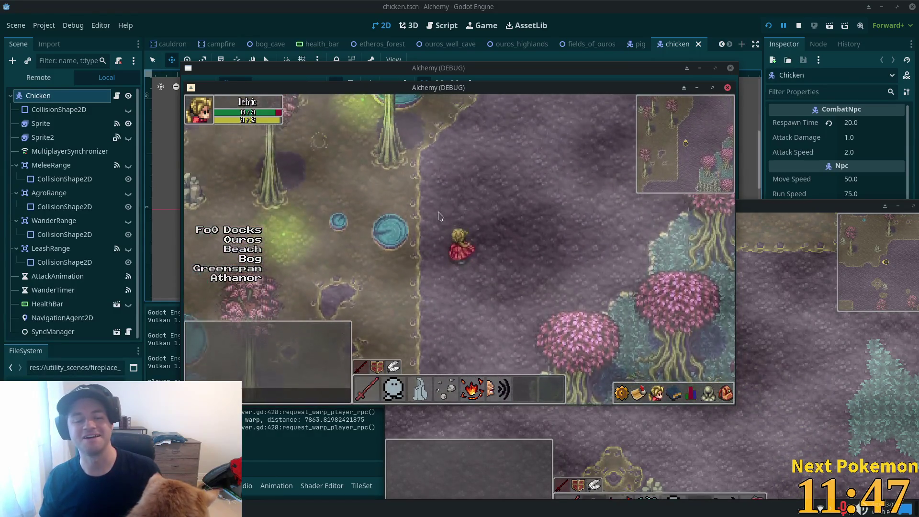
pyautogui.press('w')
pyautogui.press('d')
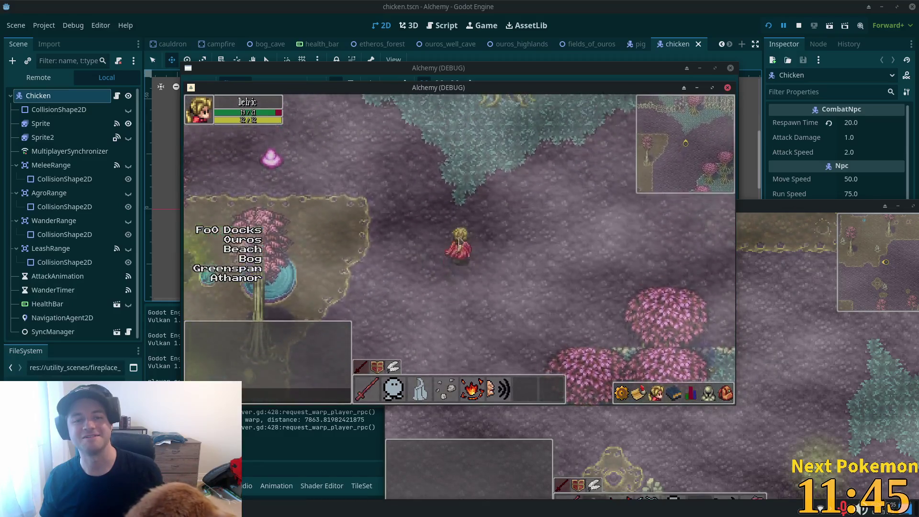
pyautogui.click(282, 238)
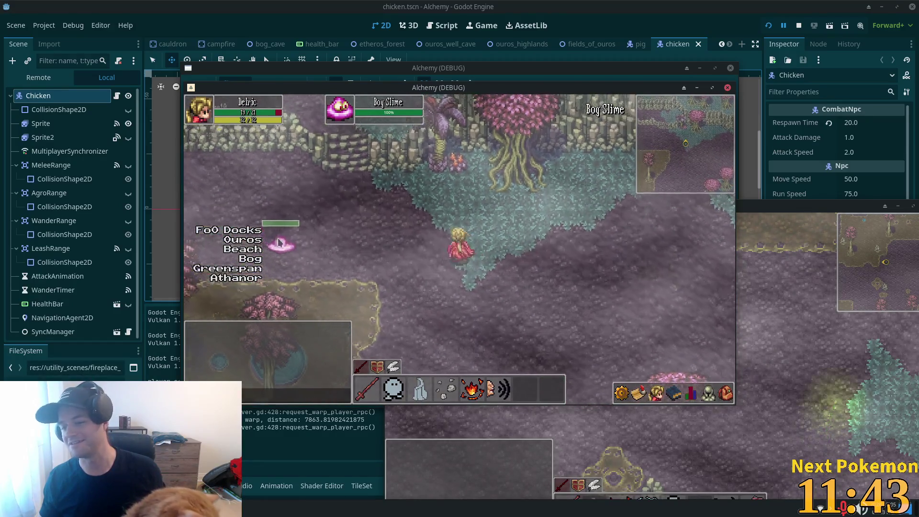
pyautogui.press('d')
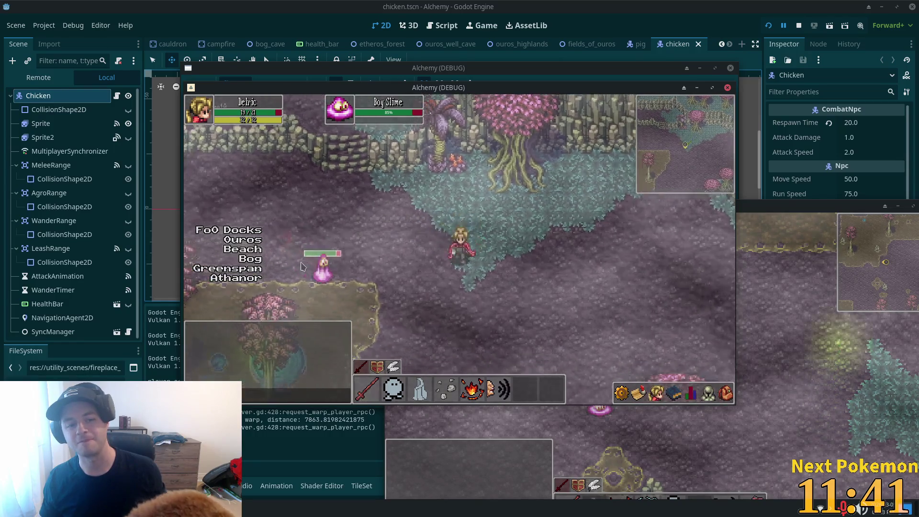
pyautogui.press('s')
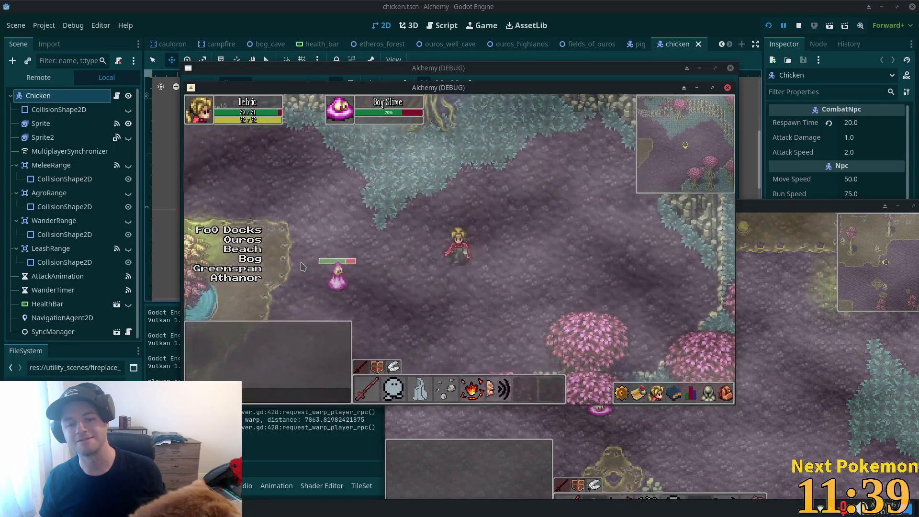
pyautogui.press('d')
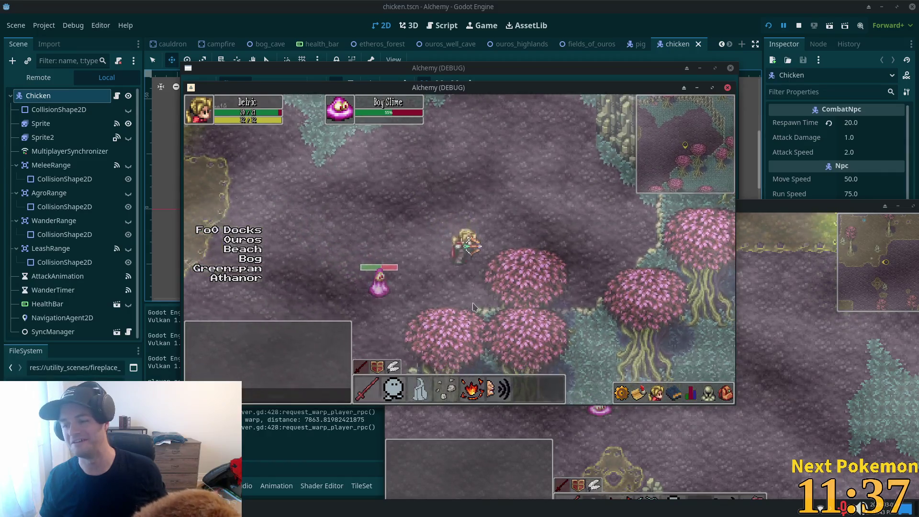
pyautogui.press('w')
pyautogui.press('w')
pyautogui.press('a')
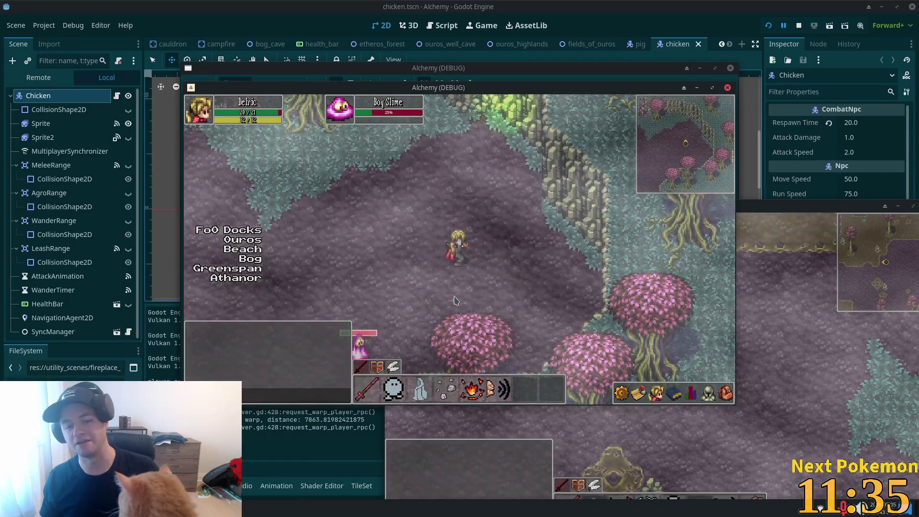
pyautogui.press('w')
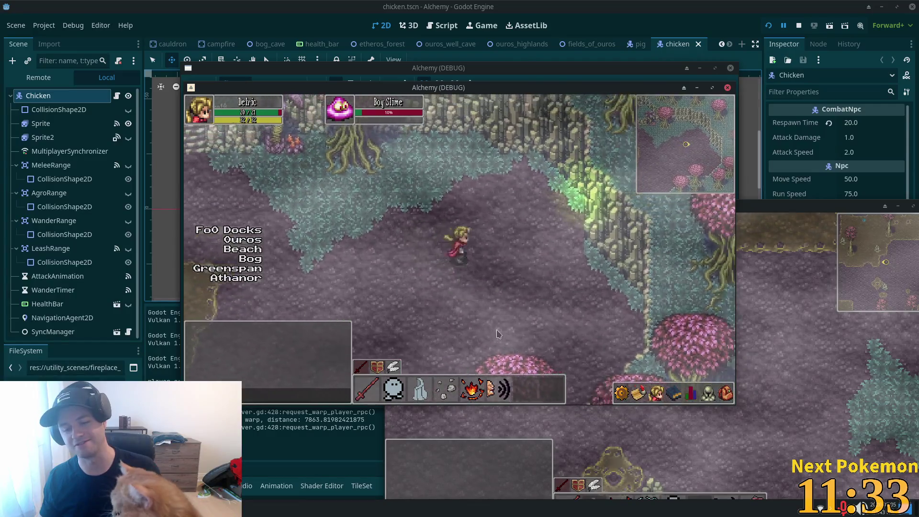
pyautogui.click(726, 395)
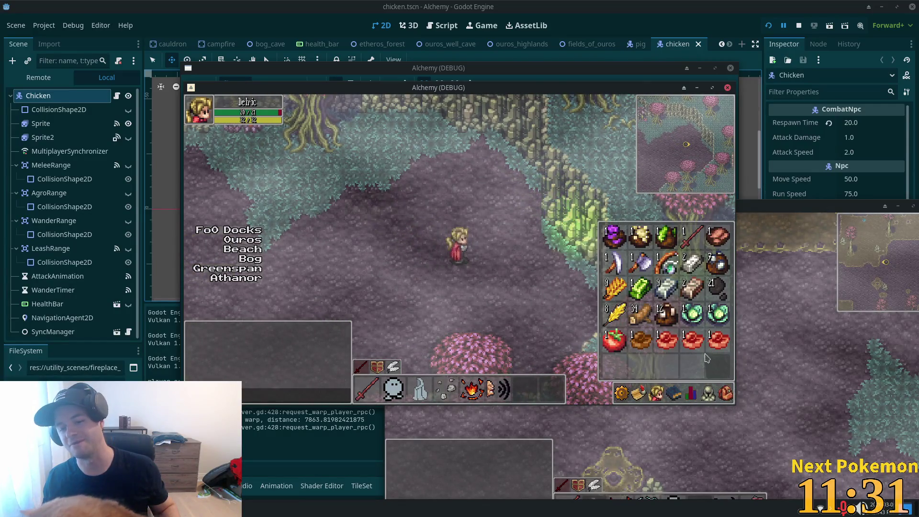
pyautogui.click(730, 400)
# Step: Cross the bog, fight the Bog Bat, and walk east into Verdigris Meadows
pyautogui.press('a')
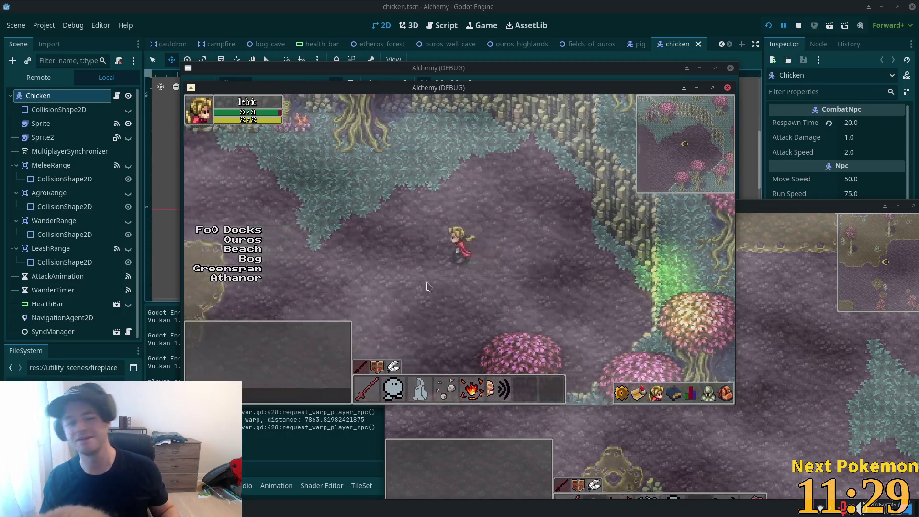
pyautogui.press('a')
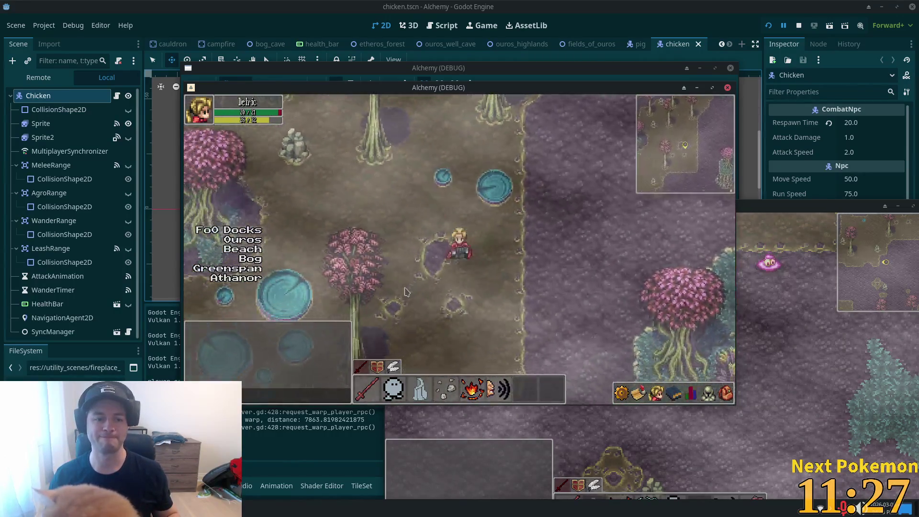
pyautogui.press('a')
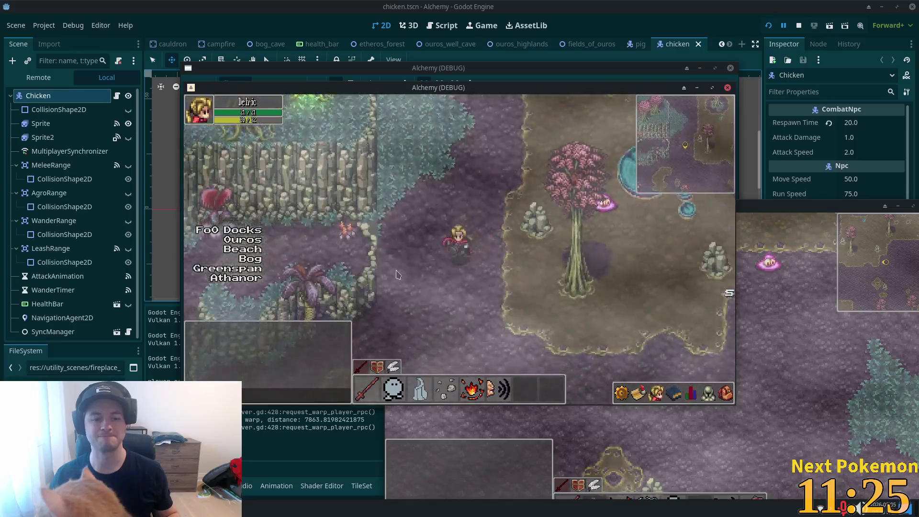
pyautogui.press('a')
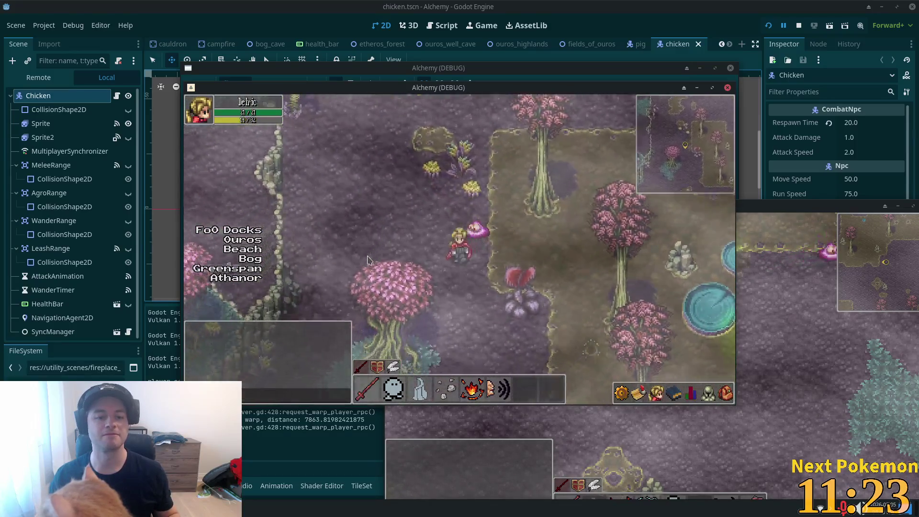
pyautogui.click(426, 172)
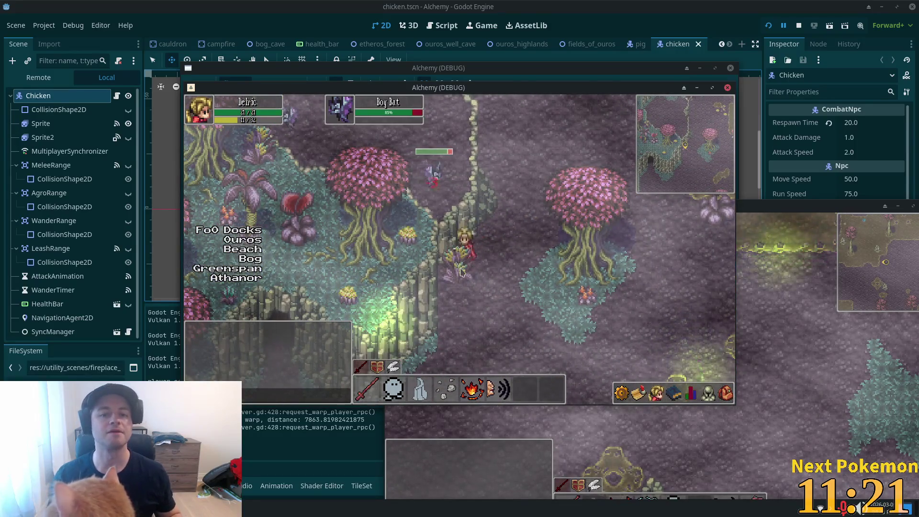
pyautogui.press('d')
pyautogui.hotkey('w', 'd')
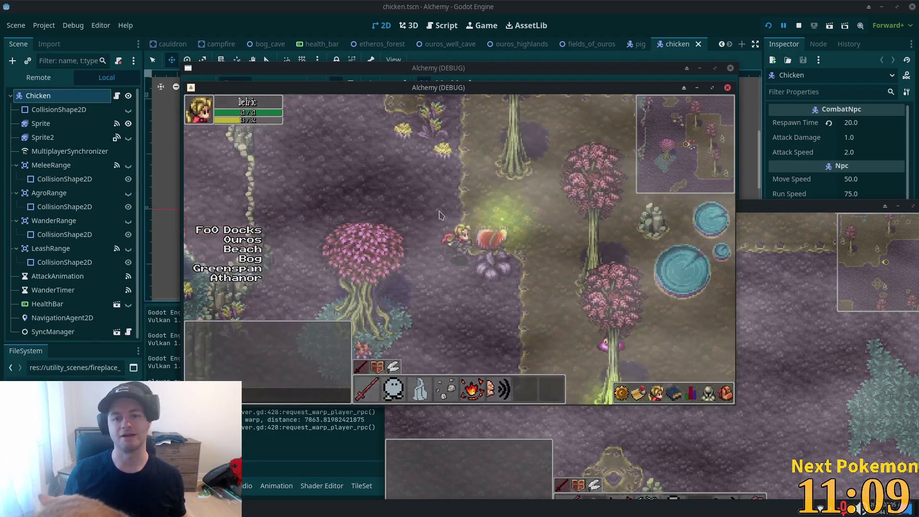
pyautogui.press('d')
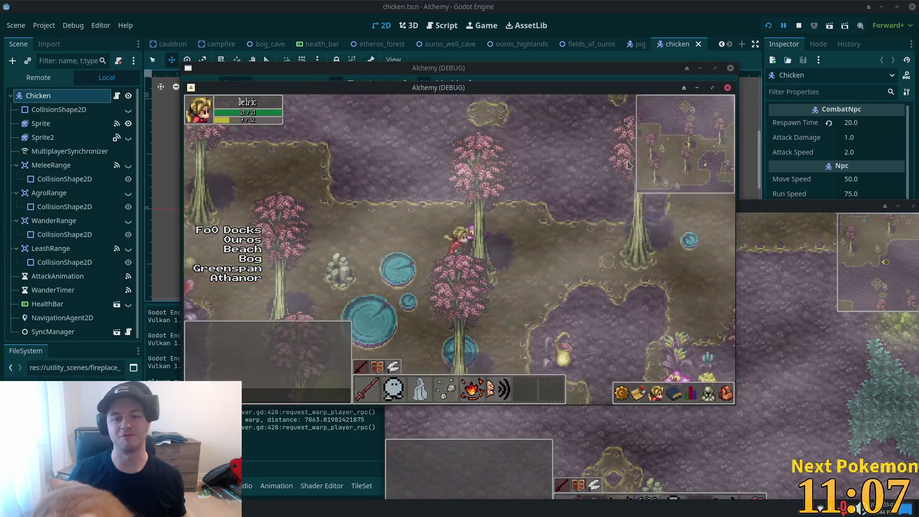
pyautogui.press('w')
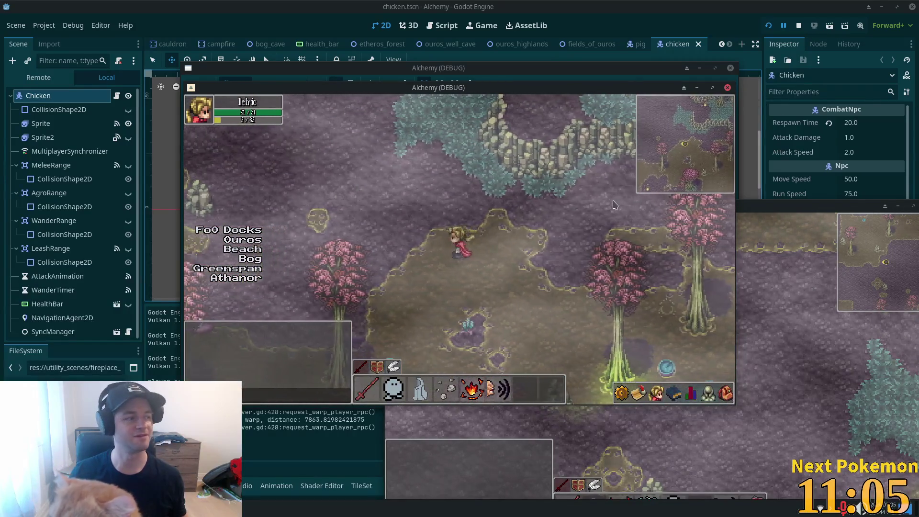
pyautogui.press('d')
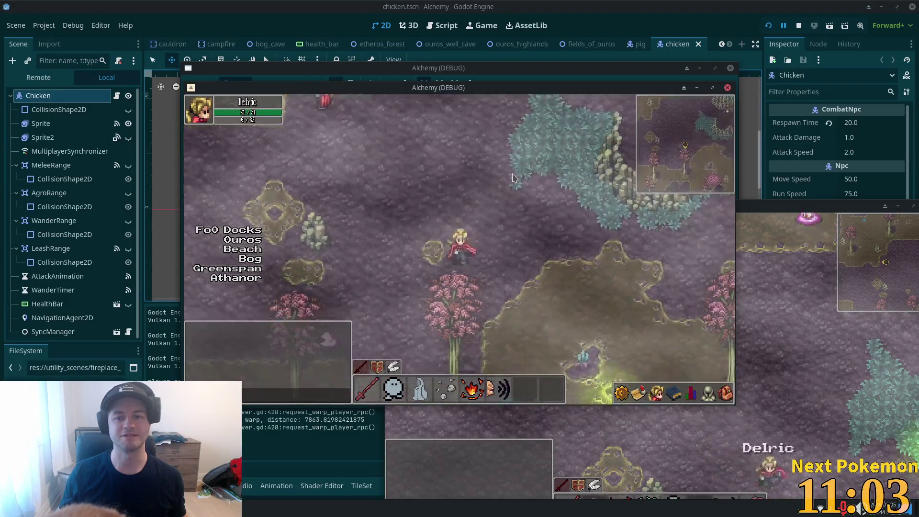
pyautogui.press('d')
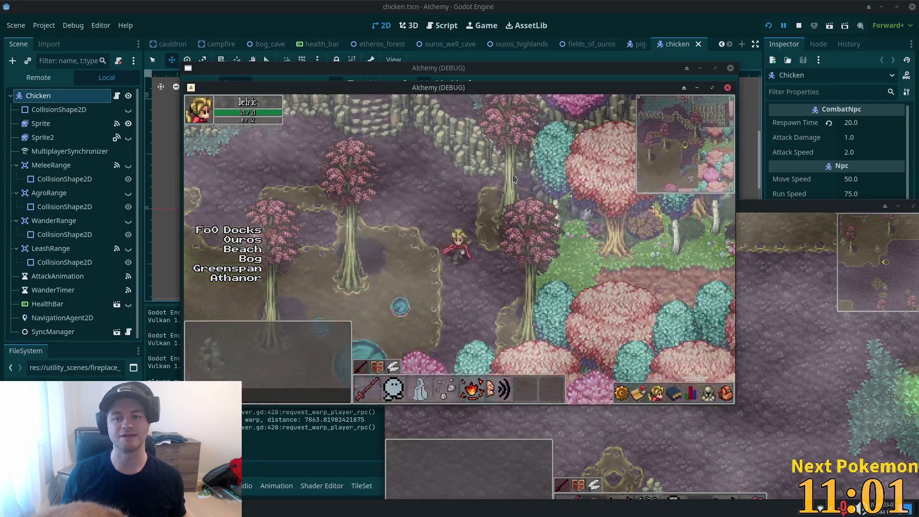
pyautogui.press('d')
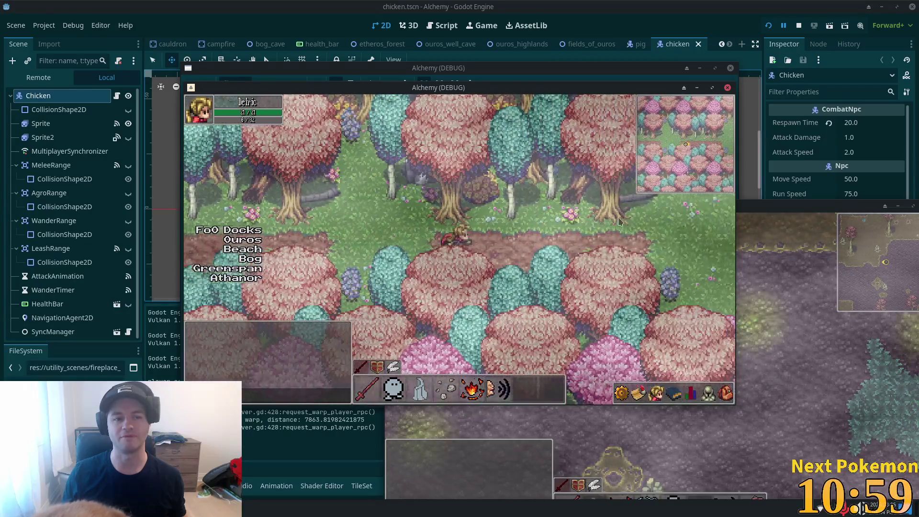
pyautogui.press('d')
# Step: Stop the game and open indigo_bog.tscn via quick open search 'indig'
pyautogui.press('F8')
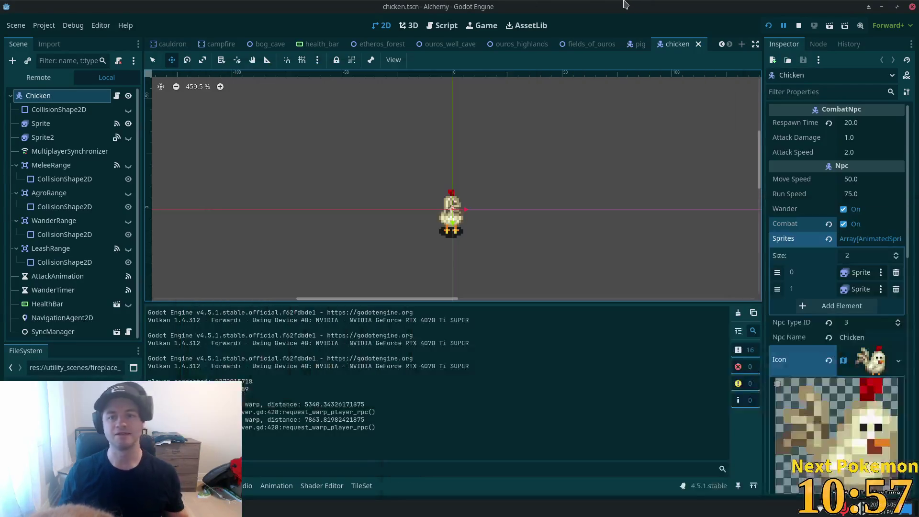
pyautogui.hotkey('alt', 'shift', 'o')
pyautogui.write('indig')
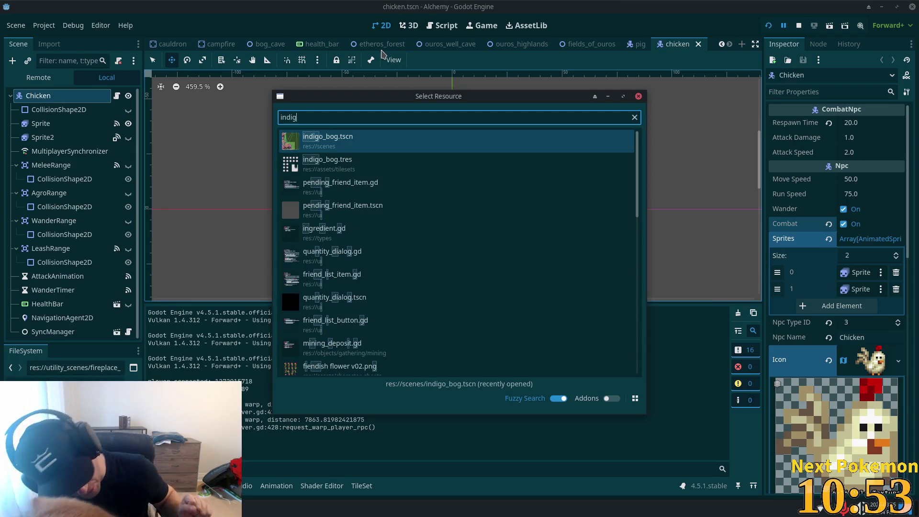
pyautogui.doubleClick(341, 145)
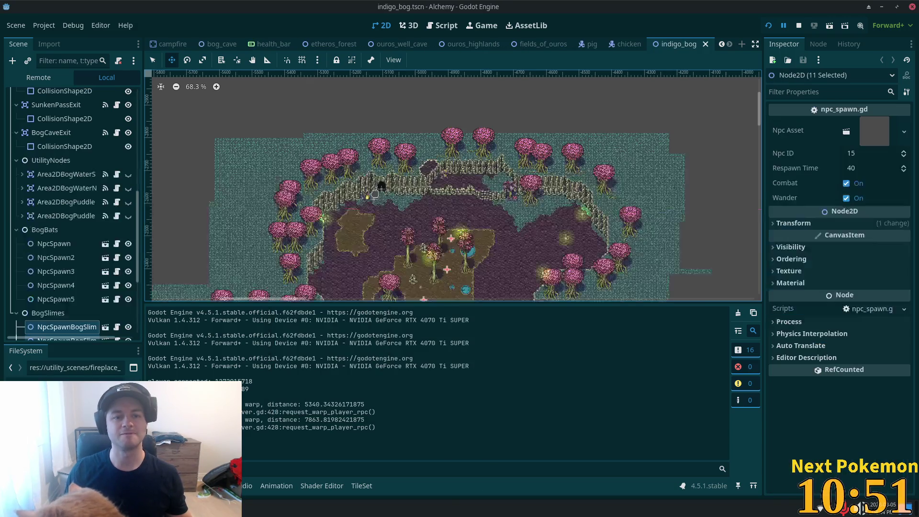
# Step: Select NpcSpawnBogSlime4 and open its Npc Asset scene, bog_slime.tscn, from the Inspector
pyautogui.scroll(-5, 89, 245)
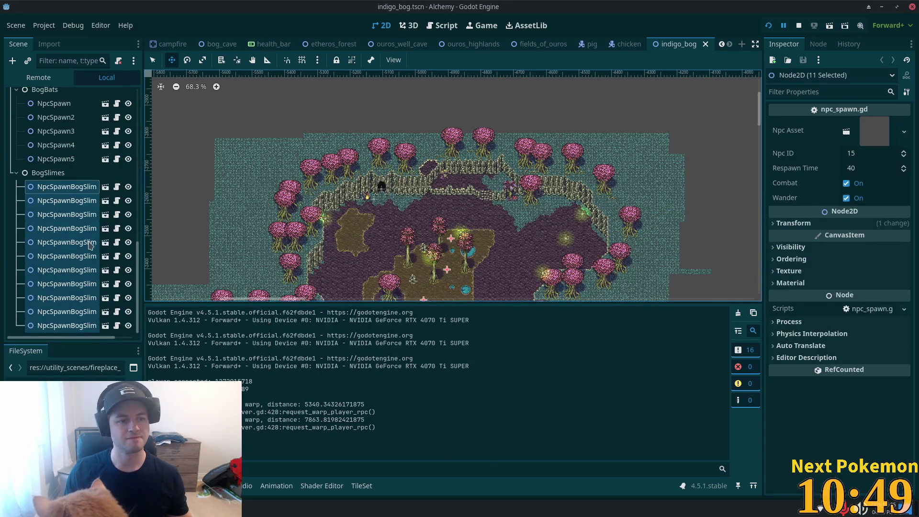
pyautogui.click(69, 227)
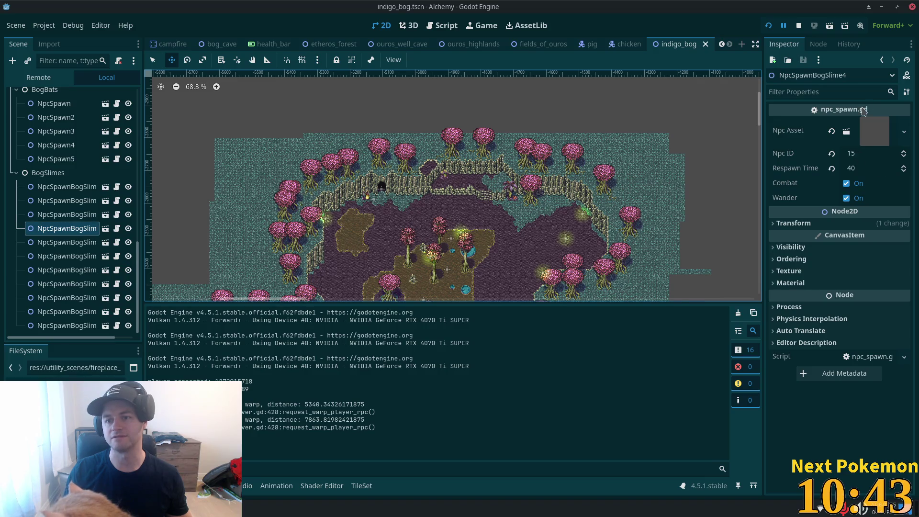
pyautogui.moveTo(887, 127)
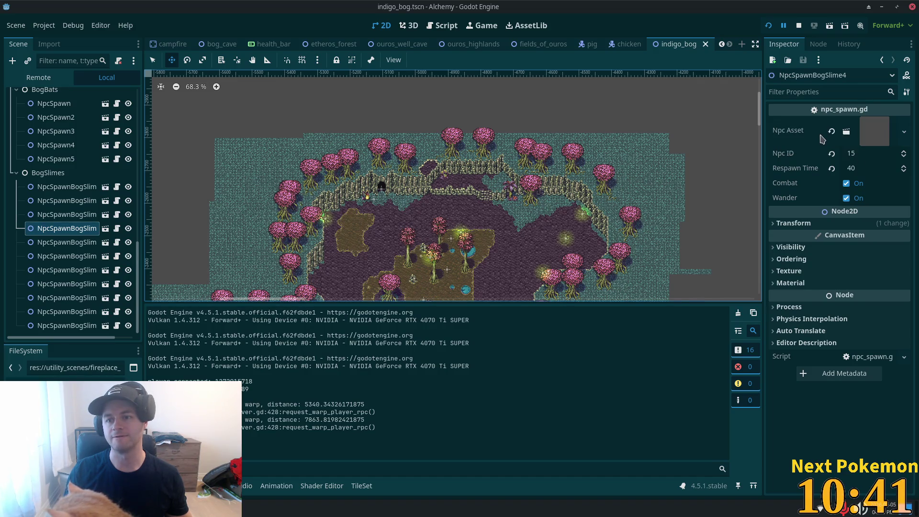
pyautogui.click(849, 136)
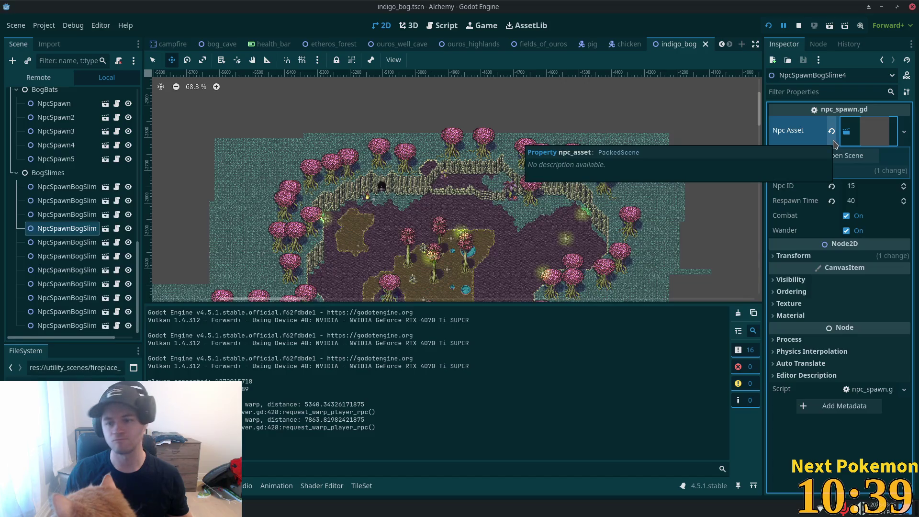
pyautogui.click(845, 155)
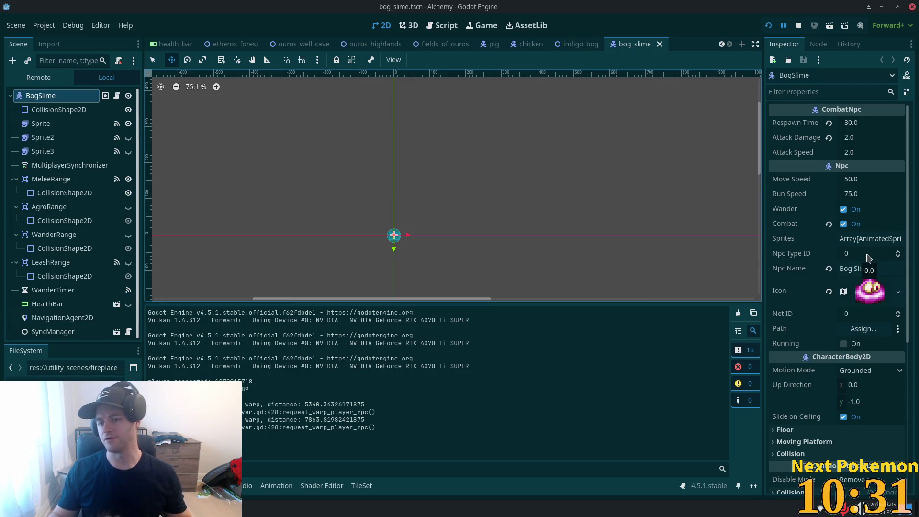
# Step: Change the Bog Slime's Npc Type ID from 0 to 15, then switch to the indigo_bog scene tab
pyautogui.click(871, 257)
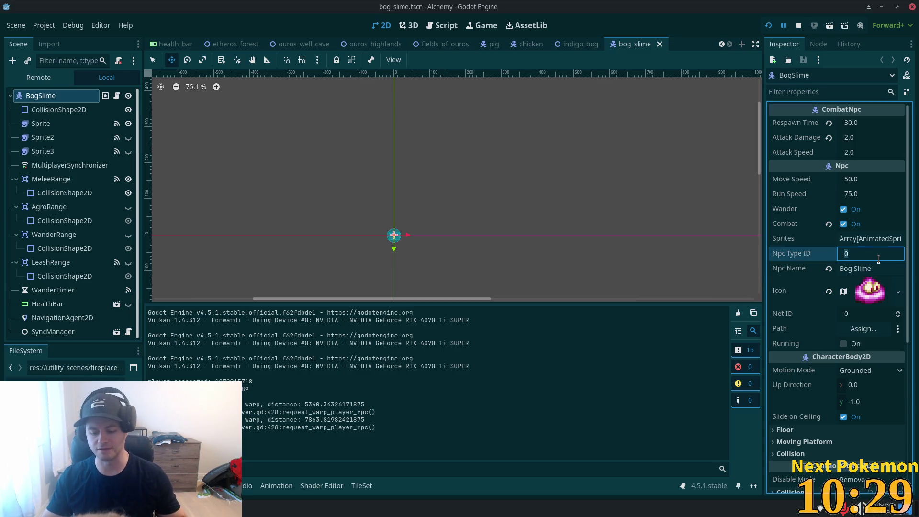
pyautogui.write('15')
pyautogui.press('Tab')
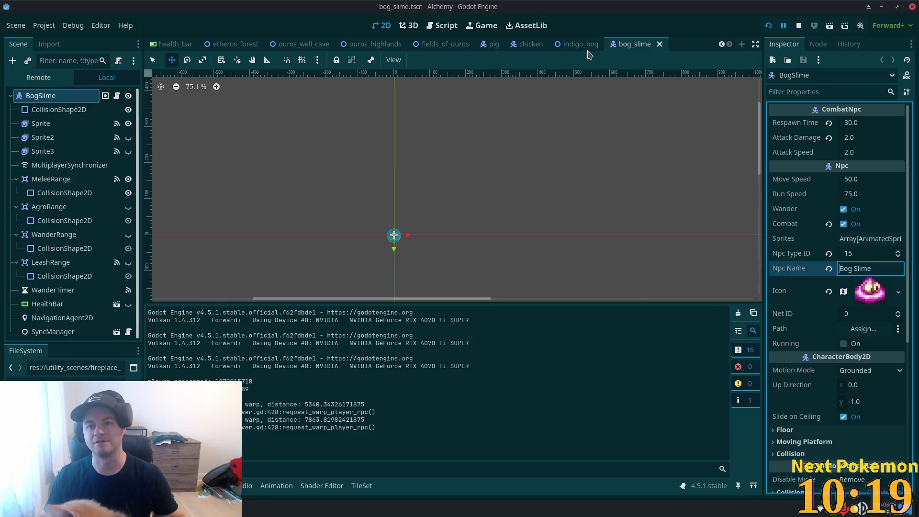
pyautogui.click(581, 44)
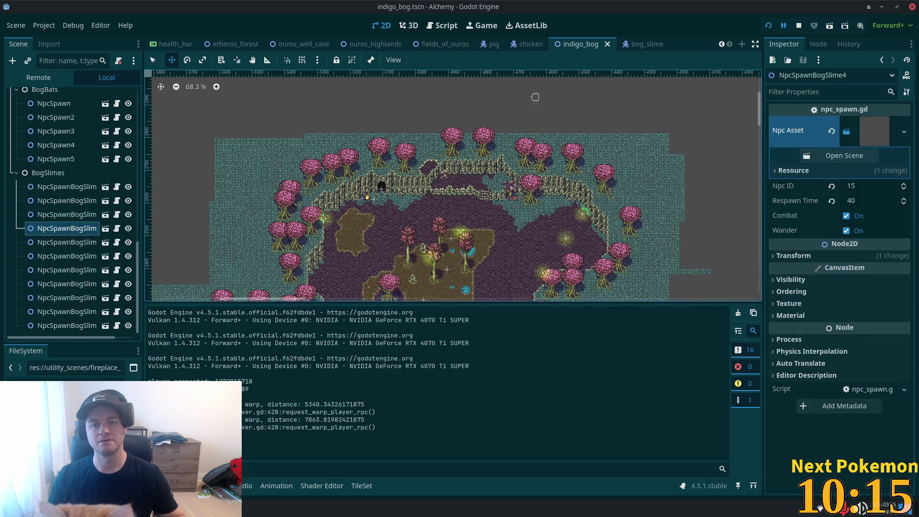
# Step: Run the project with F5, join as Client and log in with QuickLogin
pyautogui.press('F5')
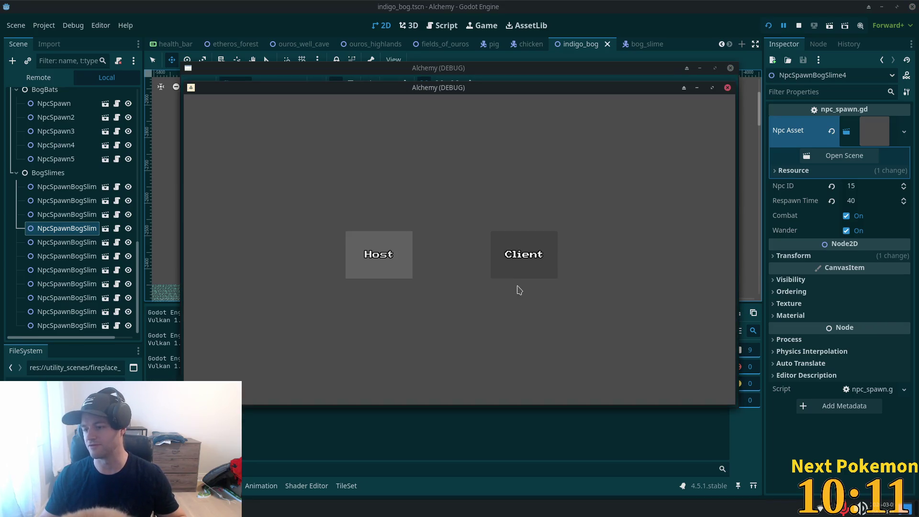
pyautogui.click(518, 275)
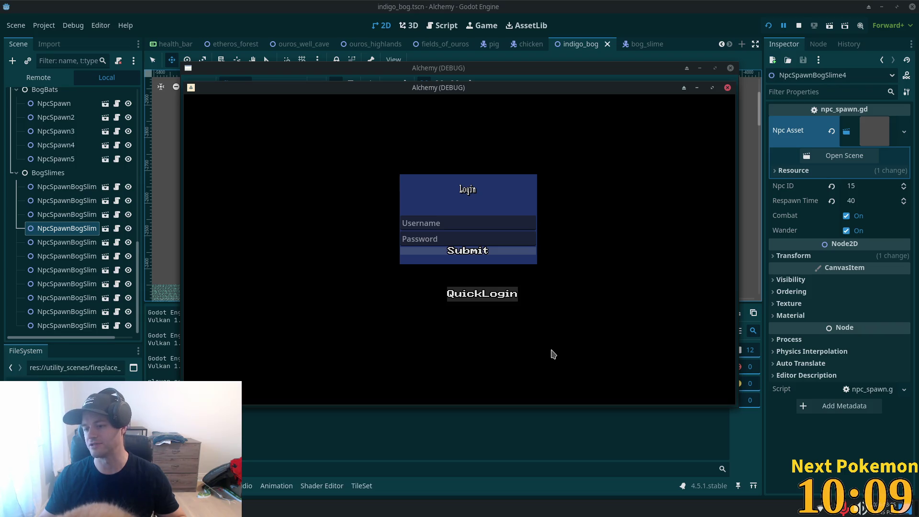
pyautogui.click(482, 293)
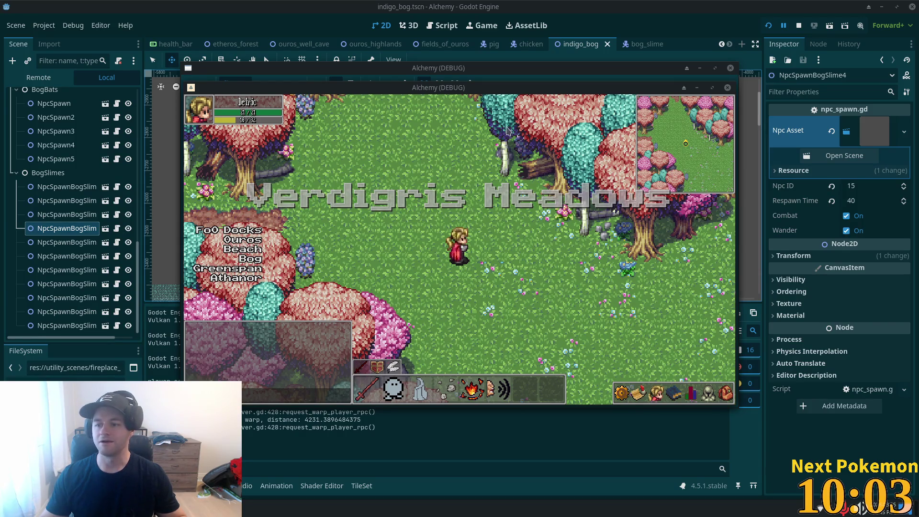
# Step: Walk west into Indigo Bog, kill a Bog Slime and pick up its red loot
pyautogui.press('Left')
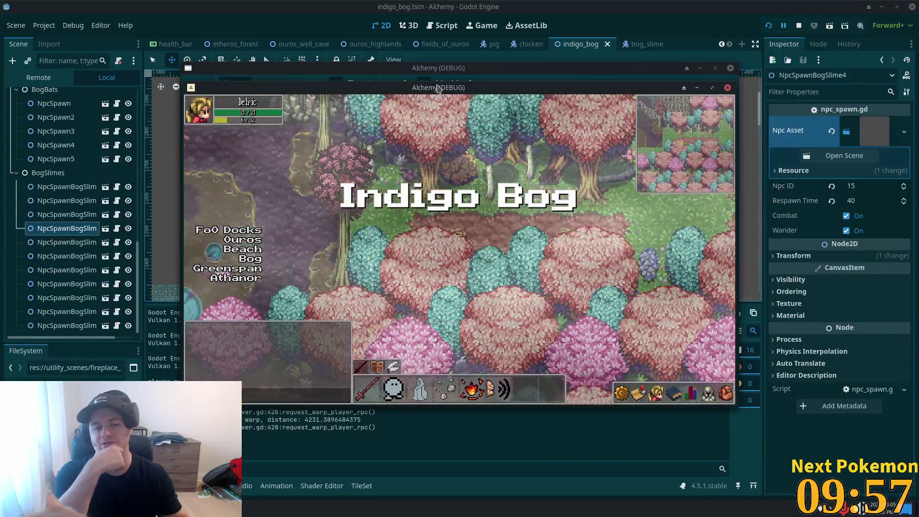
pyautogui.press('Left')
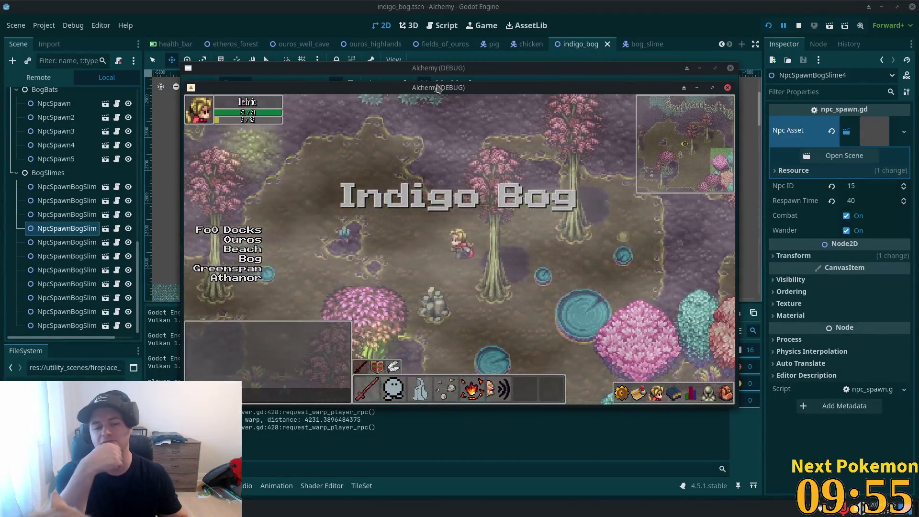
pyautogui.press('Left')
pyautogui.press('Down')
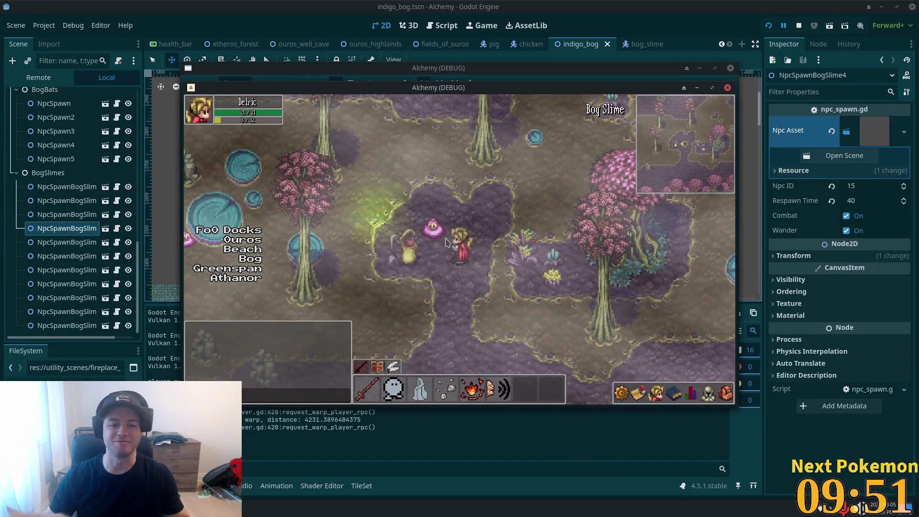
pyautogui.click(434, 263)
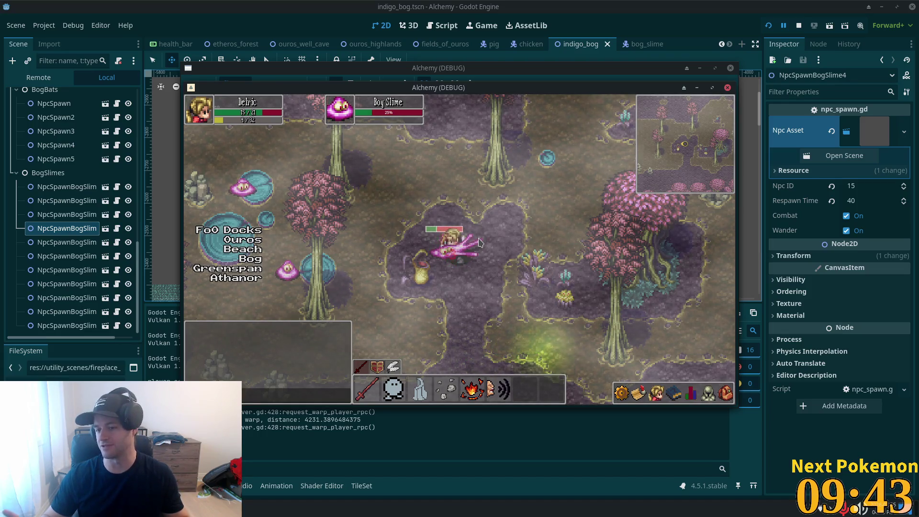
pyautogui.press('d')
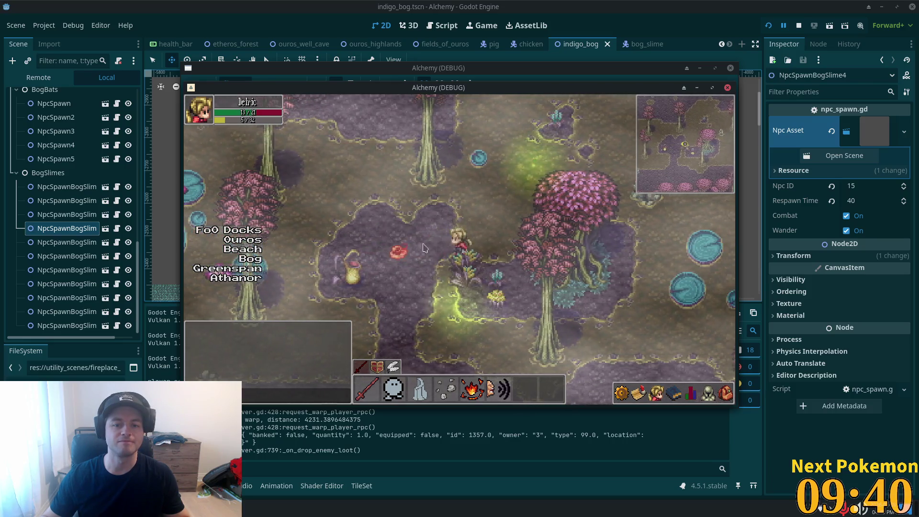
pyautogui.press('a')
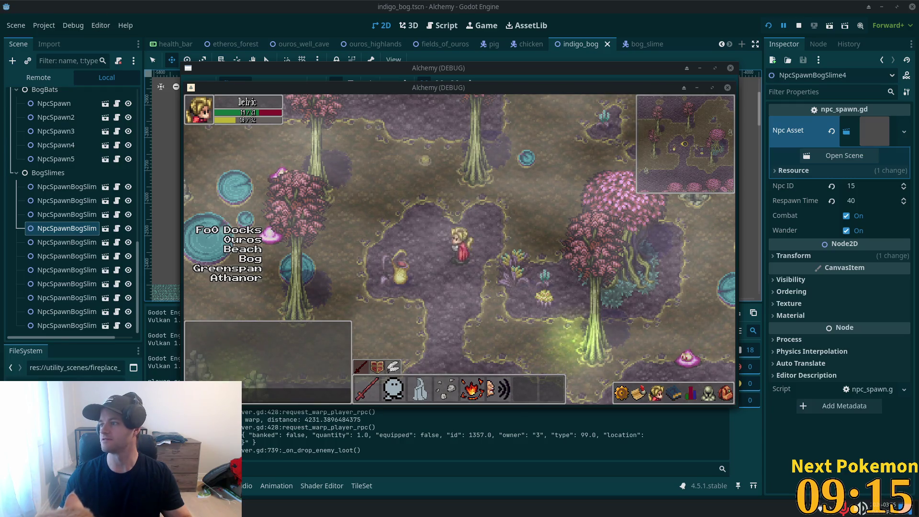
pyautogui.hotkey('alt', 'Tab')
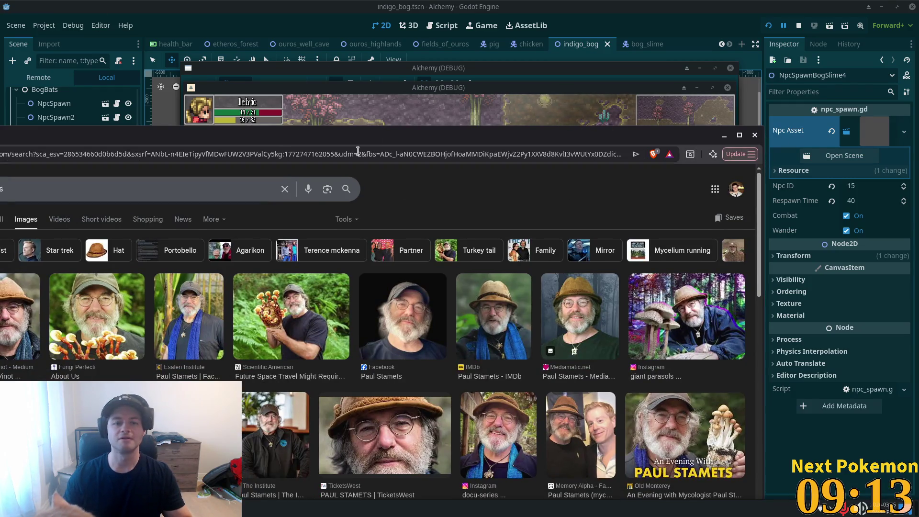
pyautogui.doubleClick(526, 135)
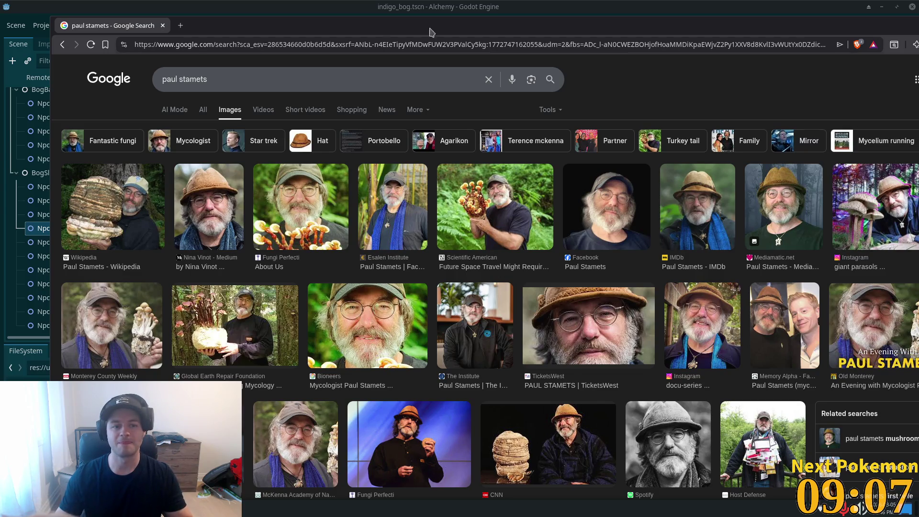
pyautogui.click(163, 26)
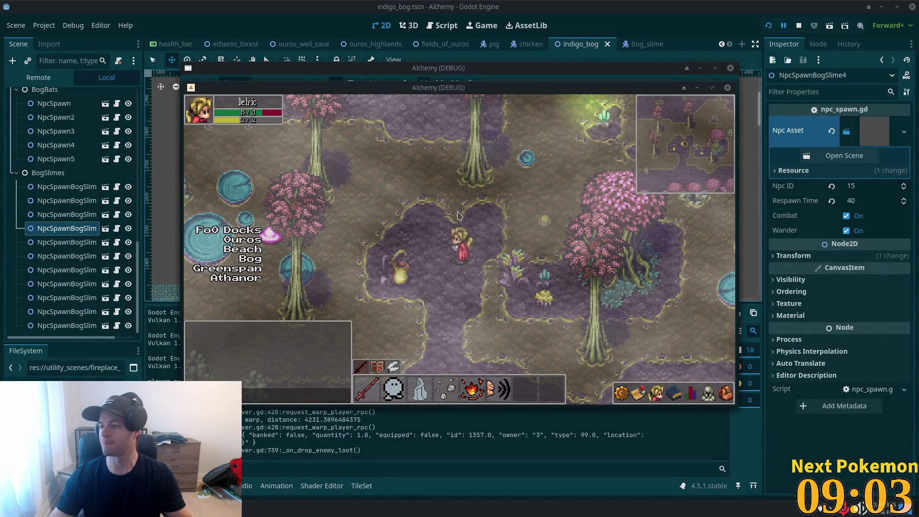
# Step: Travel north and back south through the bog, then stop the game with F8
pyautogui.click(379, 221)
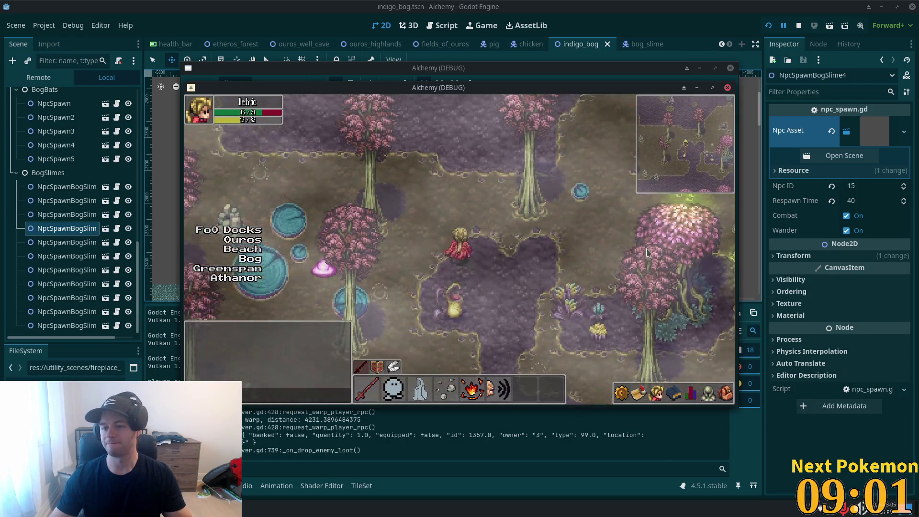
pyautogui.press('w')
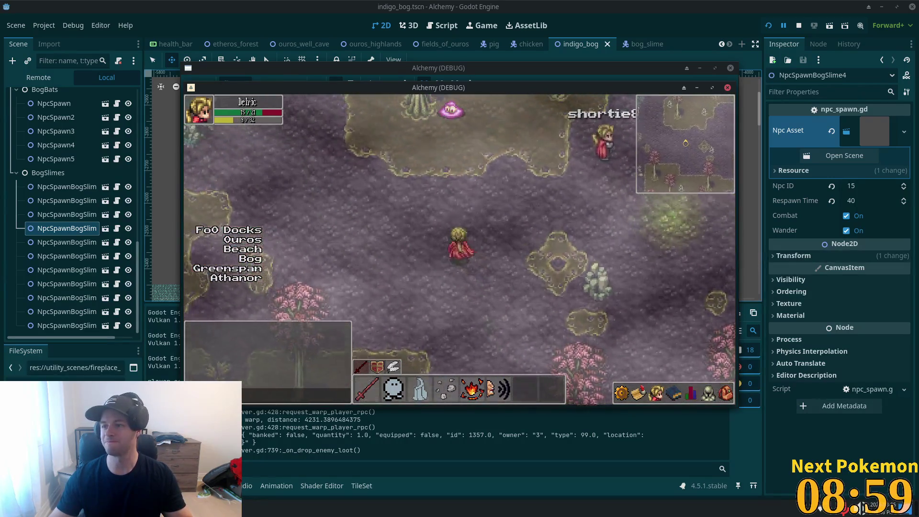
pyautogui.press('s')
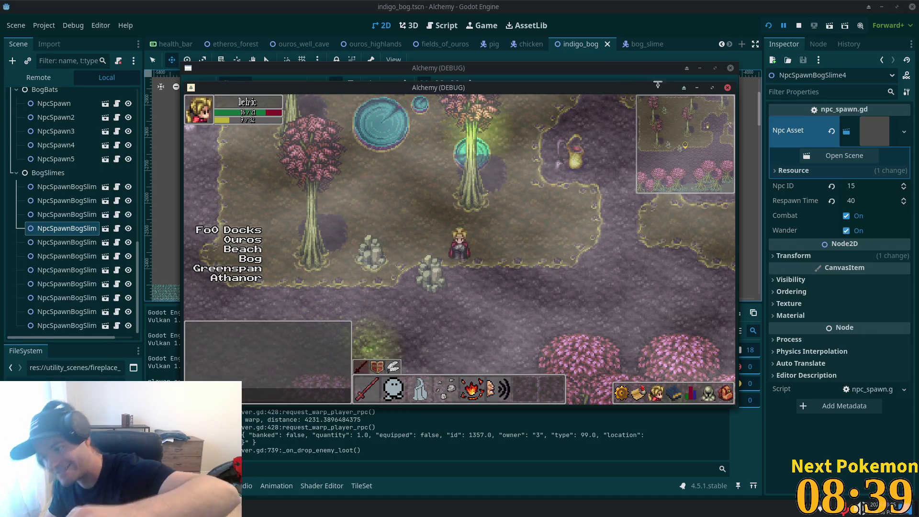
pyautogui.press('s')
pyautogui.press('a')
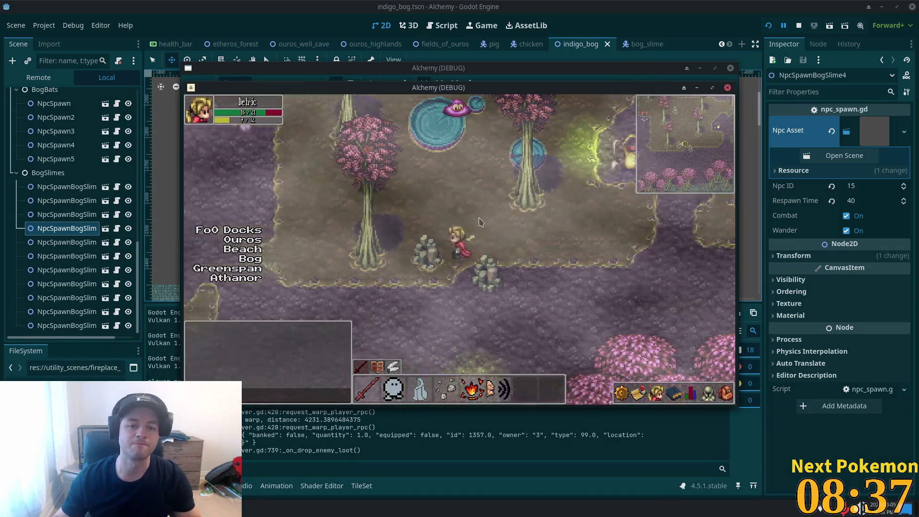
pyautogui.press('F8')
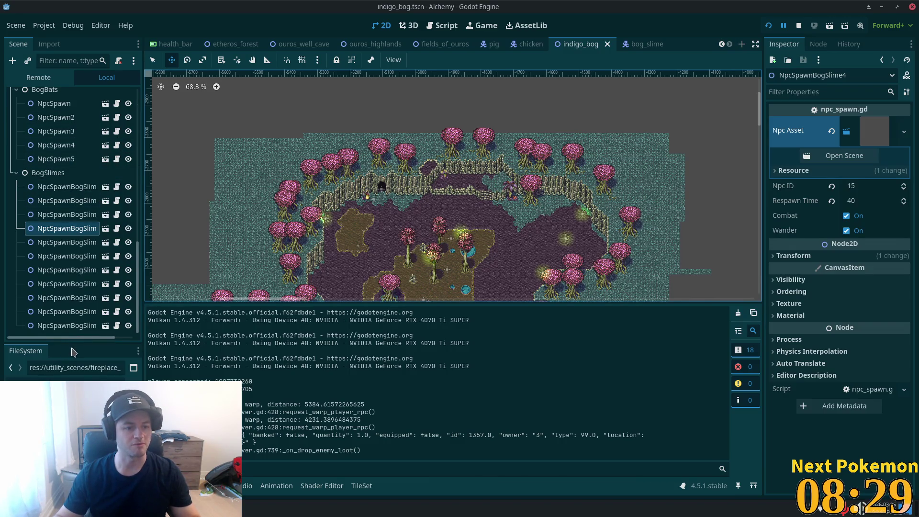
# Step: Enlarge the FileSystem dock, open objects/gathering/crops, collapse mining, then view npcs.json's Horse entry
pyautogui.moveTo(73, 342); pyautogui.dragTo(73, 194)
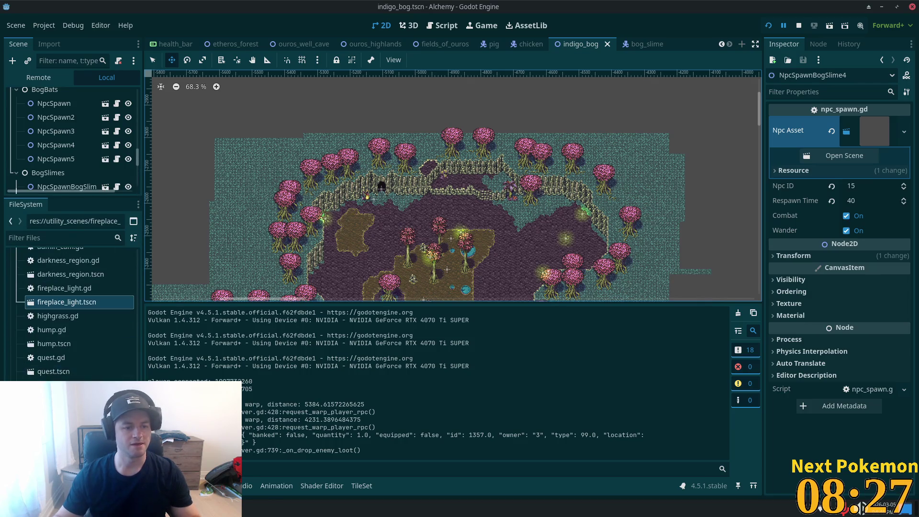
pyautogui.scroll(3, 71, 312)
pyautogui.scroll(10, 126, 350)
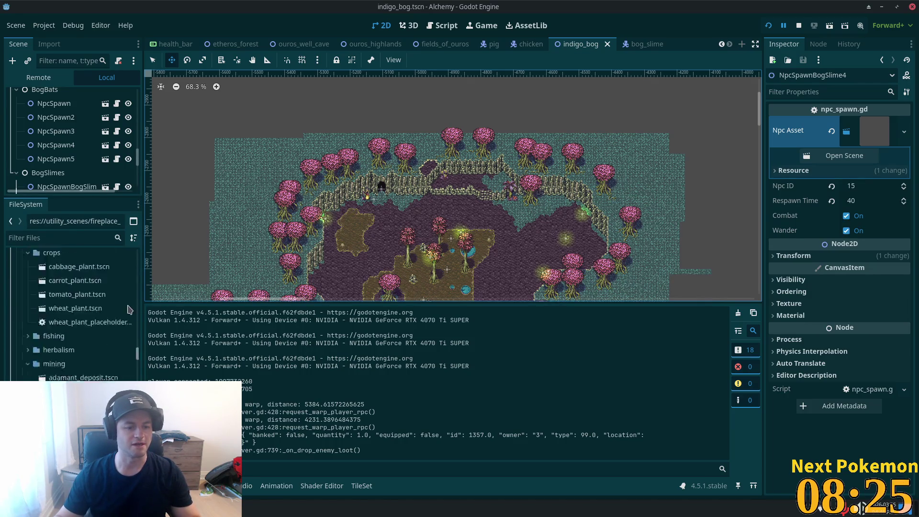
pyautogui.scroll(1, 33, 369)
pyautogui.click(30, 377)
pyautogui.scroll(-5, 48, 344)
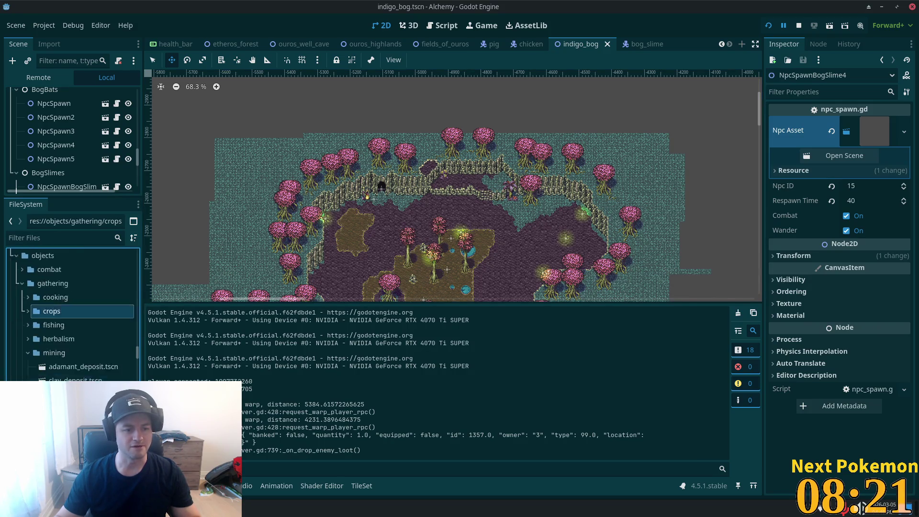
pyautogui.click(29, 325)
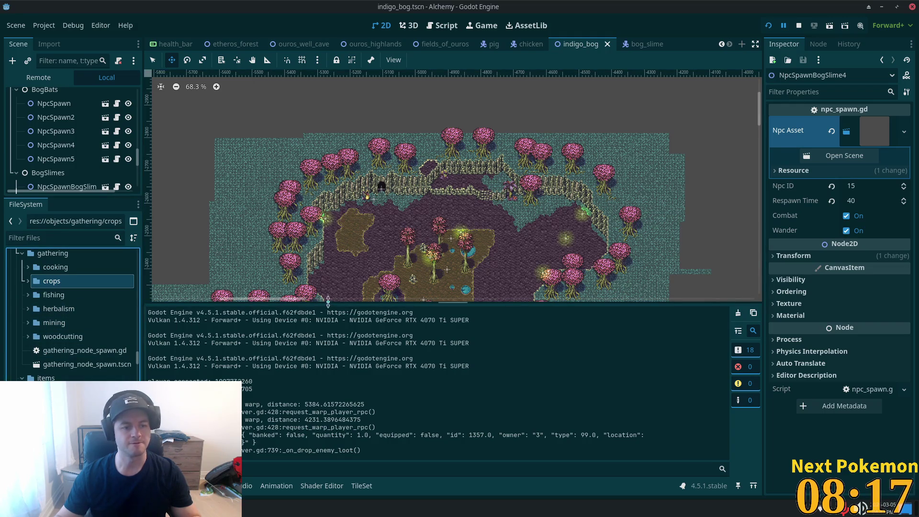
pyautogui.hotkey('alt', 'Tab')
pyautogui.click(283, 181)
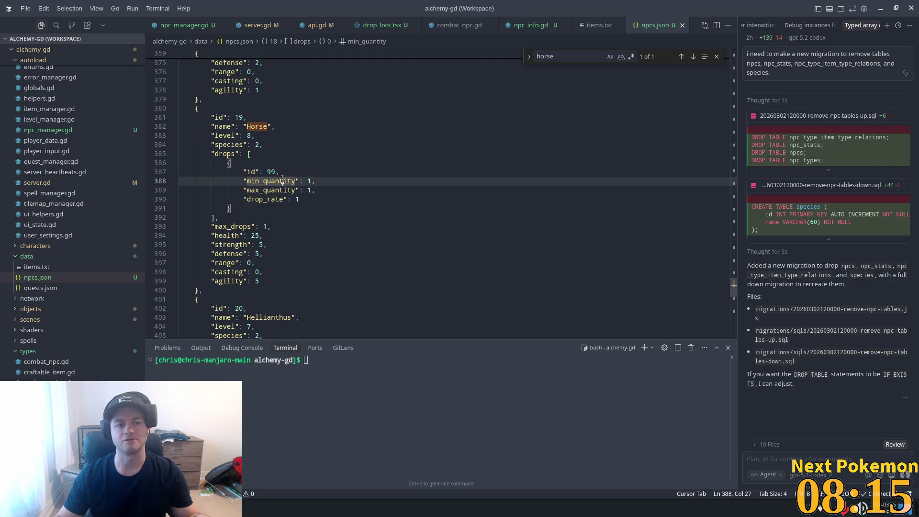
# Step: Compare the Horse, Farmer and Bog Froglin entries in npcs.json, then return to Godot
pyautogui.scroll(4, 274, 211)
pyautogui.moveTo(247, 222); pyautogui.dragTo(268, 221)
pyautogui.scroll(-3, 241, 248)
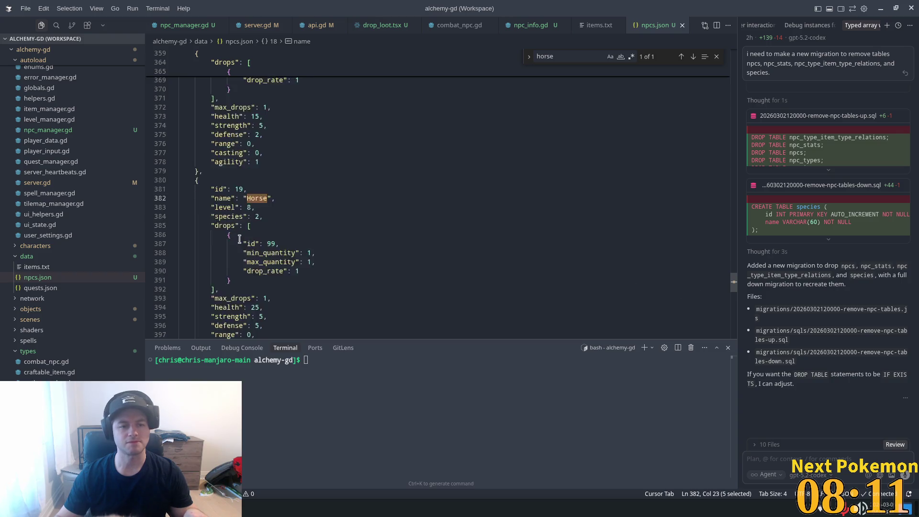
pyautogui.scroll(15, 240, 238)
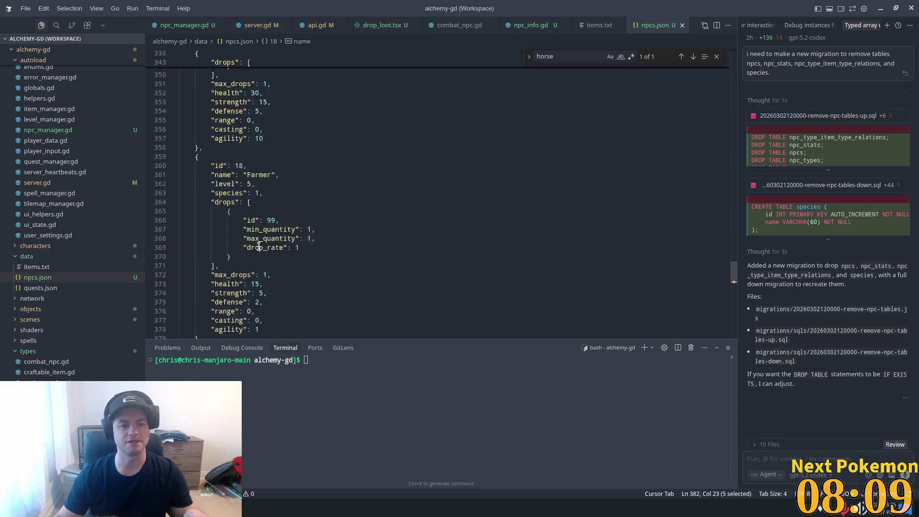
pyautogui.hotkey('alt', 'Tab')
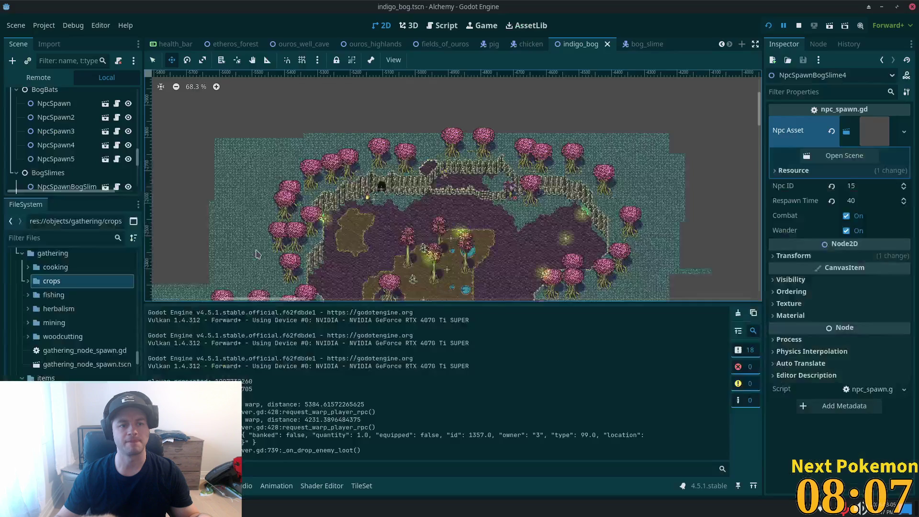
pyautogui.hotkey('alt', 'Tab')
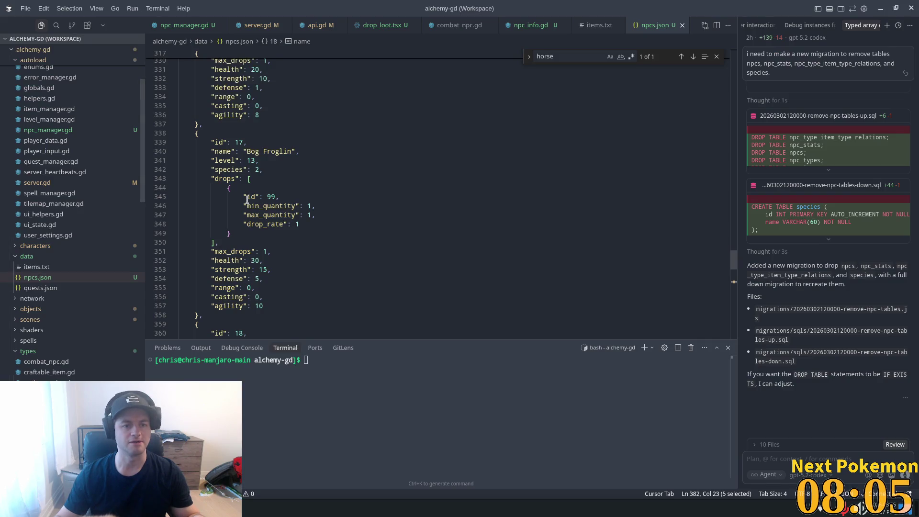
pyautogui.hotkey('alt', 'Tab')
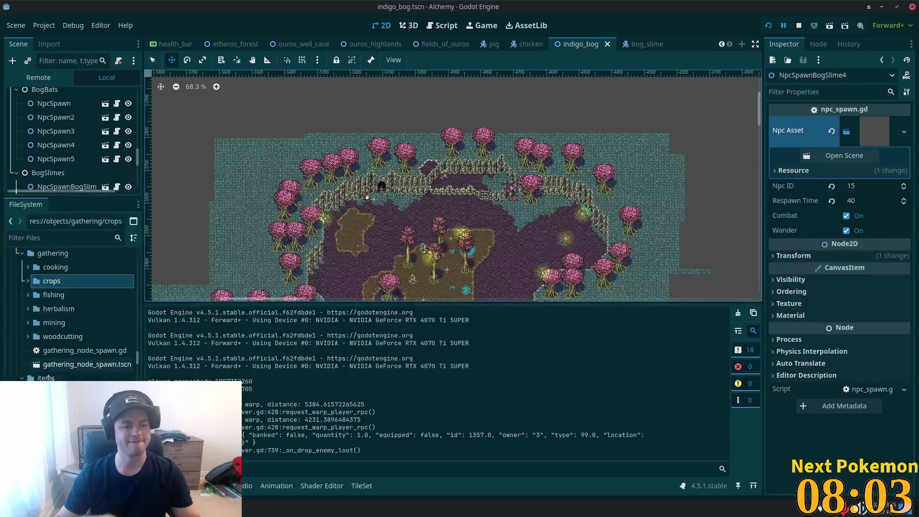
pyautogui.scroll(-10, 48, 377)
# Step: Filter FileSystem for 'charact' to reach the characters folder, clear the filter, and open bat.tscn
pyautogui.scroll(-15, 54, 374)
pyautogui.scroll(5, 62, 287)
pyautogui.click(60, 237)
pyautogui.write('cha')
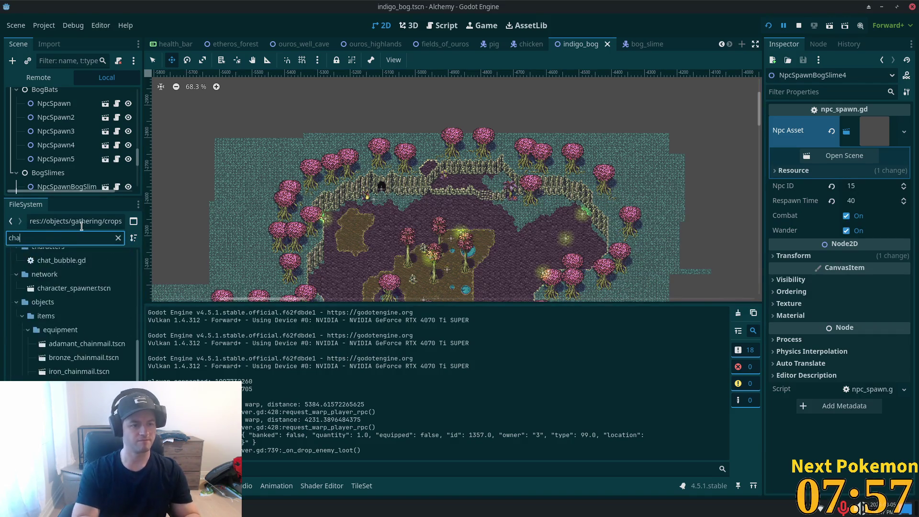
pyautogui.write('ract')
pyautogui.click(52, 298)
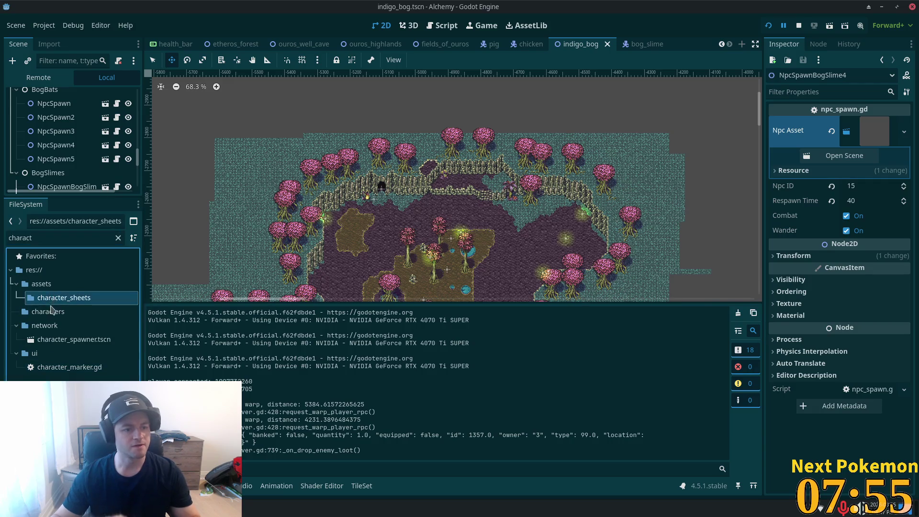
pyautogui.click(51, 310)
pyautogui.click(118, 238)
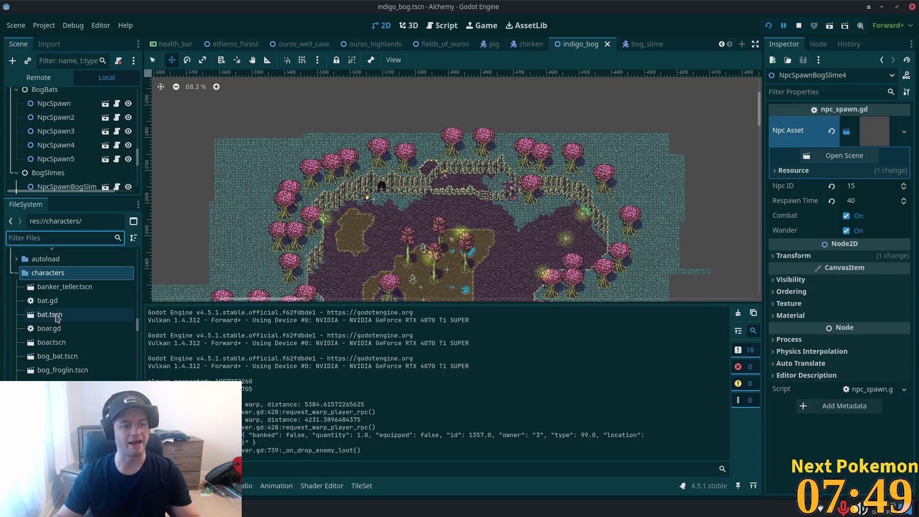
pyautogui.doubleClick(52, 315)
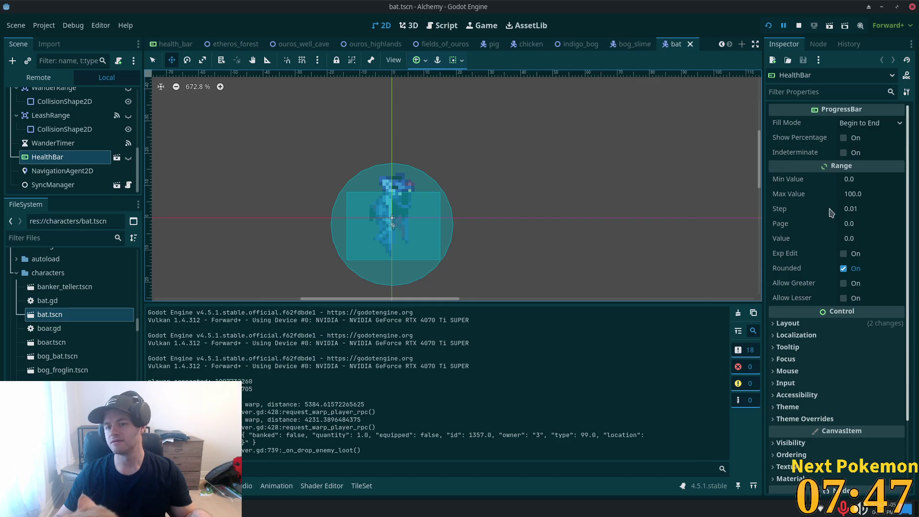
# Step: Set the Bat root's Npc Type ID to 8 to match npcs.json and save the scene
pyautogui.scroll(3, 129, 141)
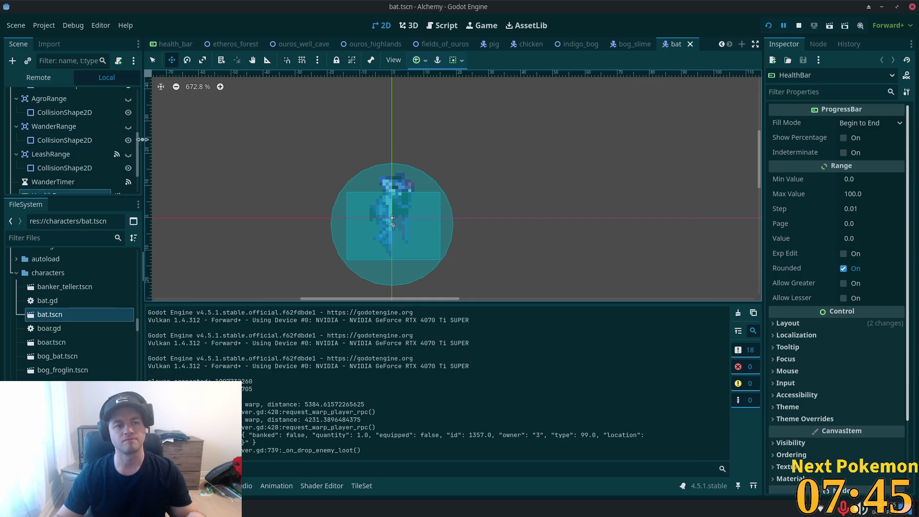
pyautogui.moveTo(103, 197); pyautogui.dragTo(104, 299)
pyautogui.scroll(3, 90, 112)
pyautogui.click(86, 96)
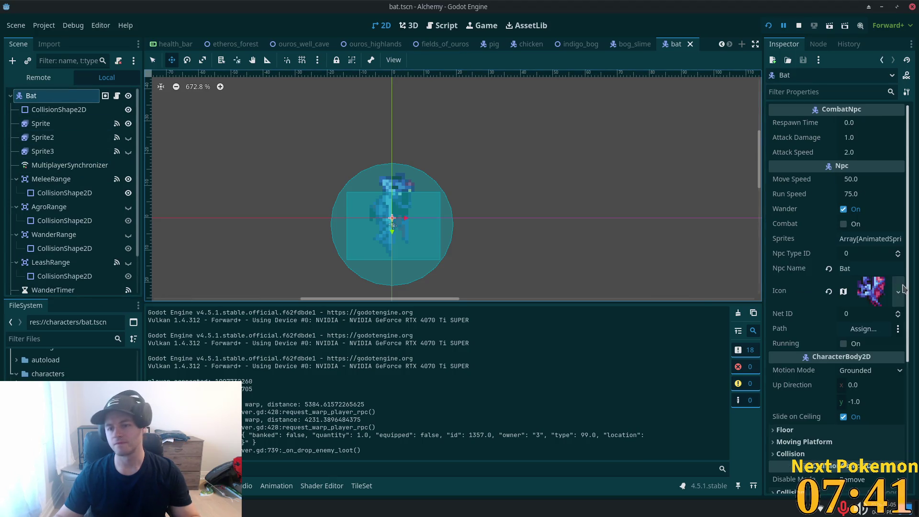
pyautogui.click(856, 255)
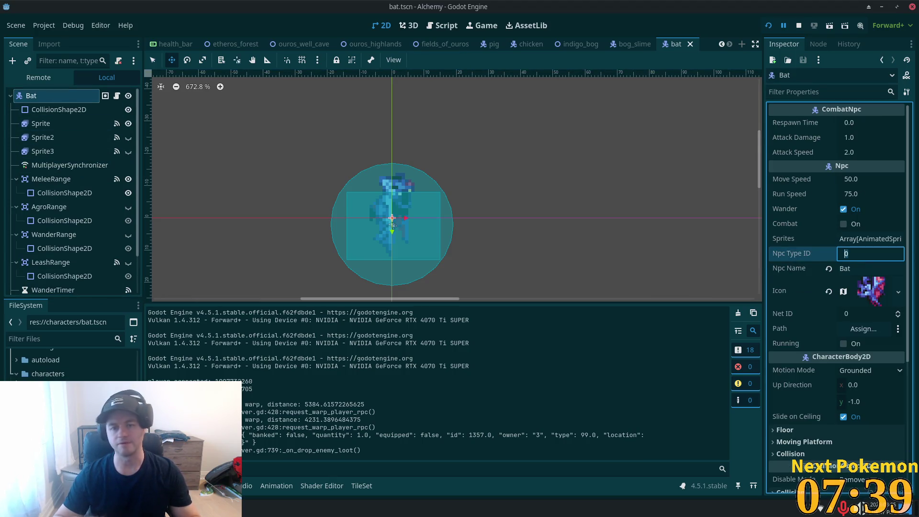
pyautogui.hotkey('alt', 'Tab')
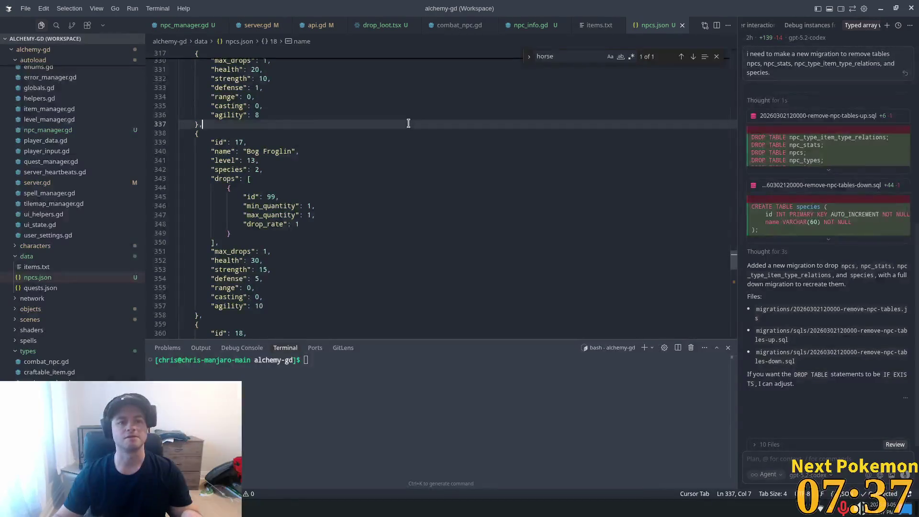
pyautogui.write('bat')
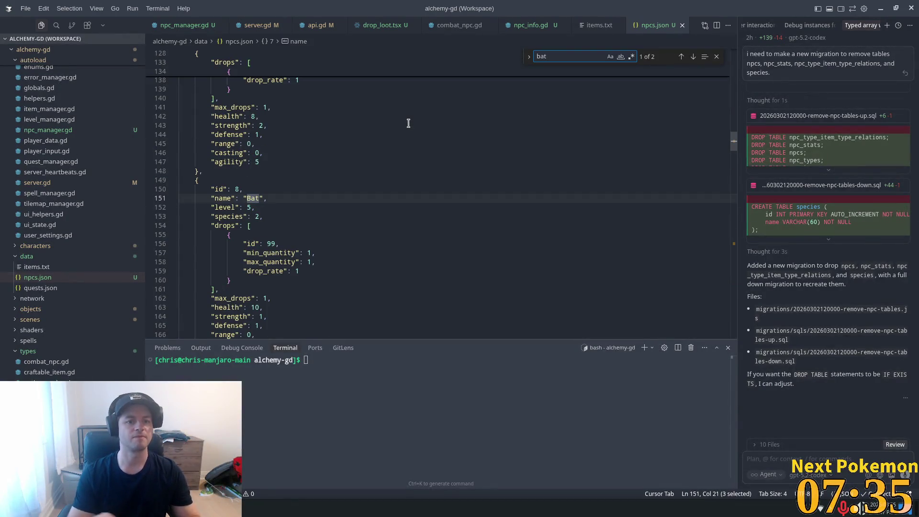
pyautogui.hotkey('alt', 'Tab')
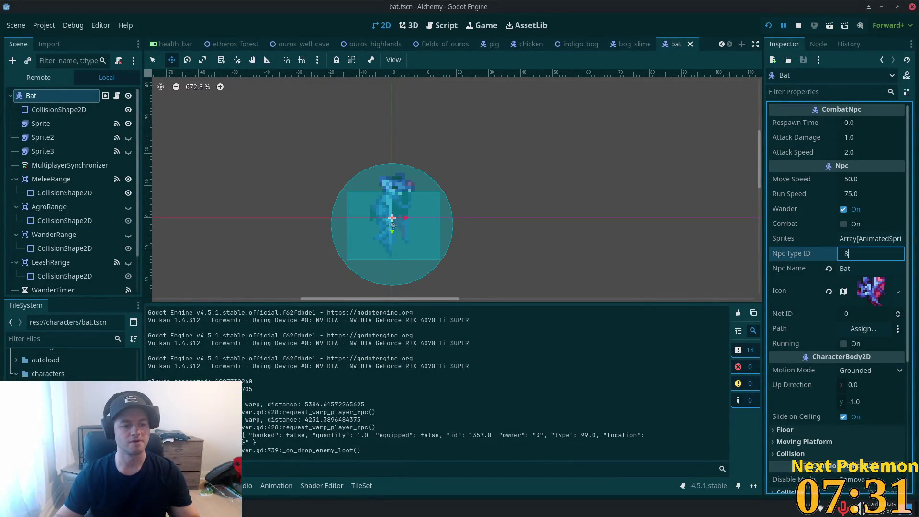
pyautogui.press('Return')
pyautogui.hotkey('ctrl', 's')
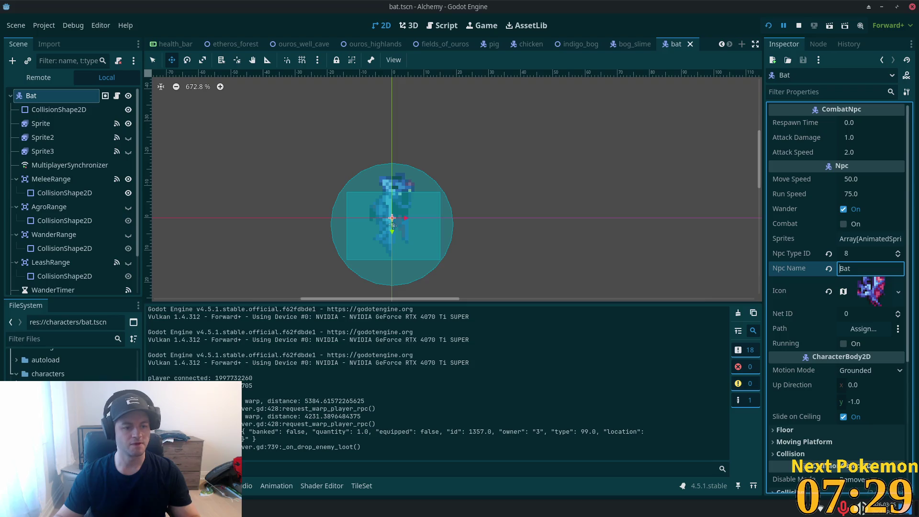
pyautogui.hotkey('ctrl', 'shift', 't')
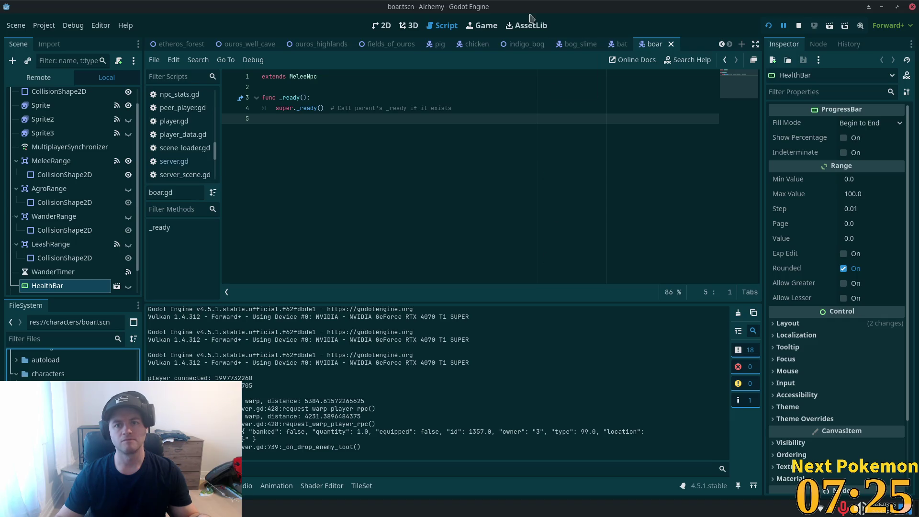
# Step: Set the Boar root's Npc Type ID to 21 to match npcs.json and save the scene
pyautogui.click(382, 26)
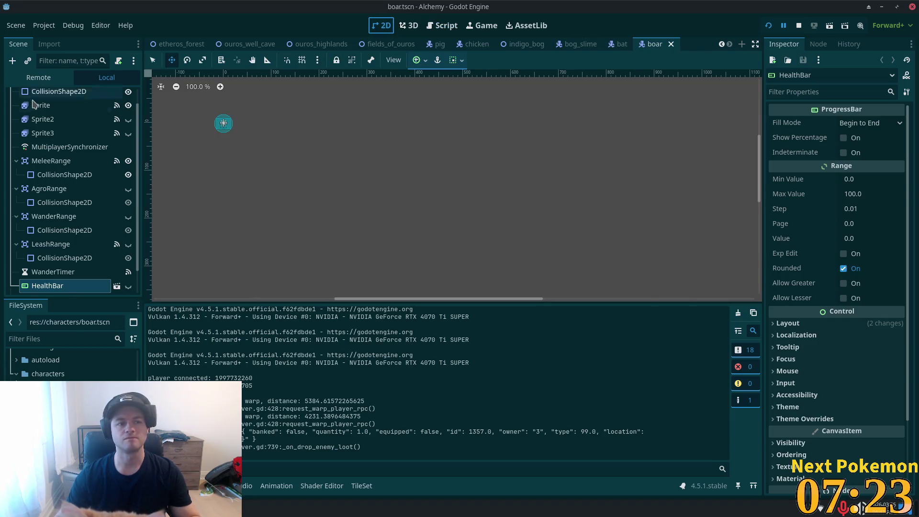
pyautogui.scroll(1, 34, 103)
pyautogui.click(33, 95)
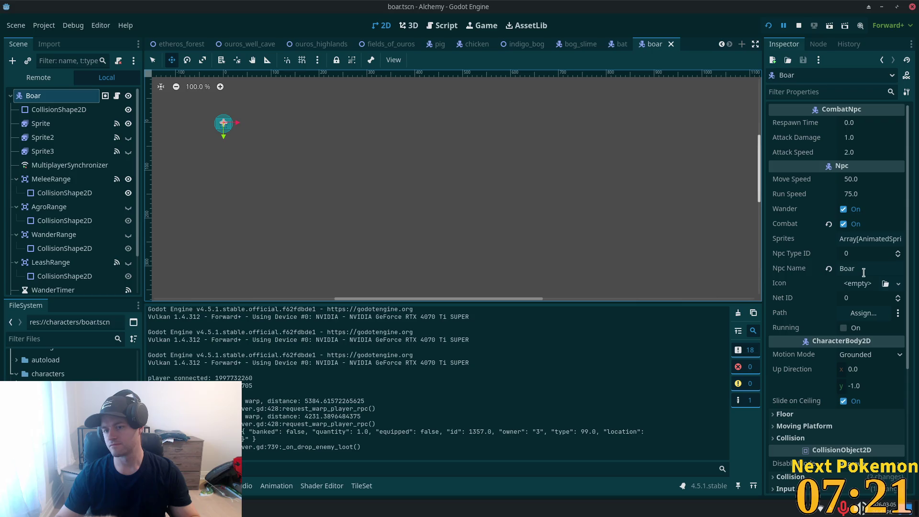
pyautogui.click(868, 254)
pyautogui.hotkey('alt', 'Tab')
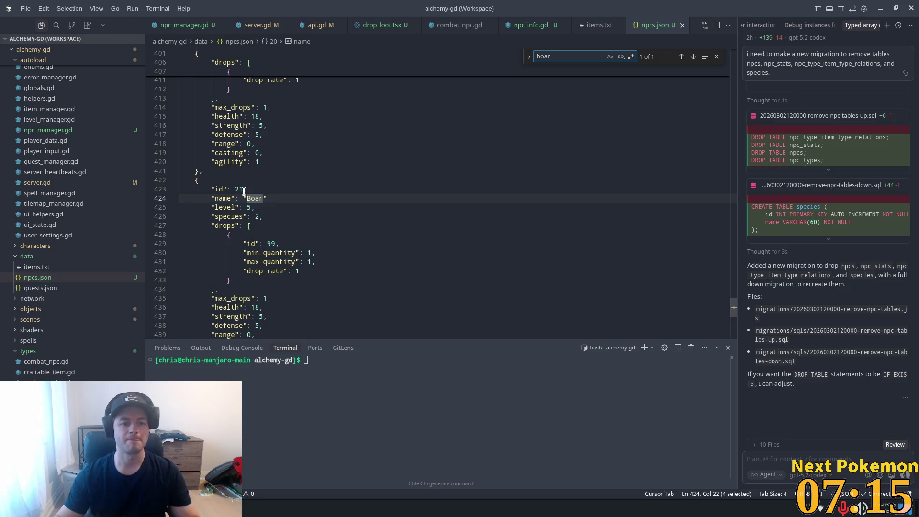
pyautogui.hotkey('alt', 'Tab')
pyautogui.click(858, 253)
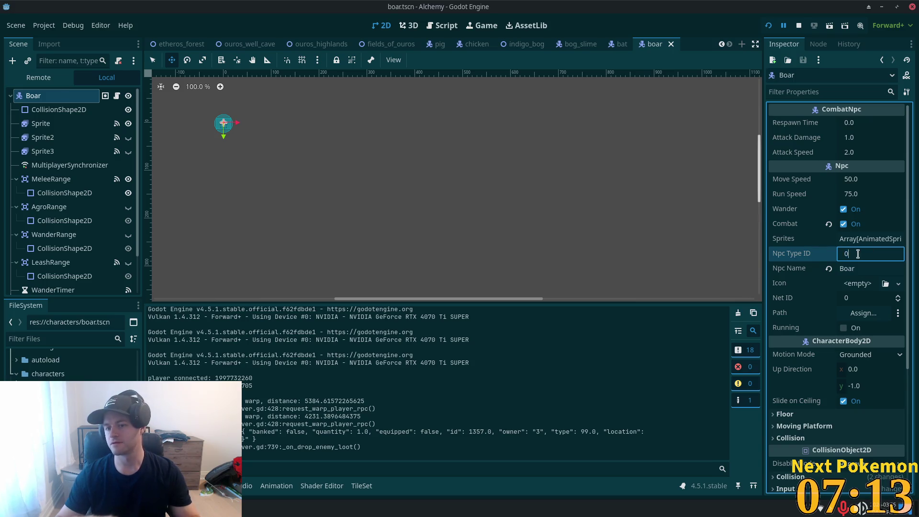
pyautogui.write('21')
pyautogui.press('Tab')
pyautogui.hotkey('ctrl', 's')
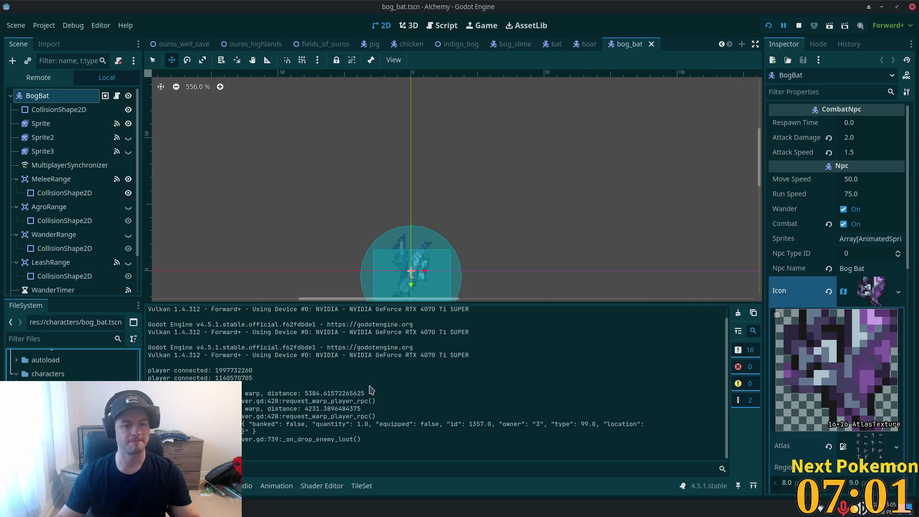
# Step: Look up Bog Bat's id in npcs.json, set its Npc Type ID to 16, and open bog_froglin.tscn
pyautogui.hotkey('alt', 'Tab')
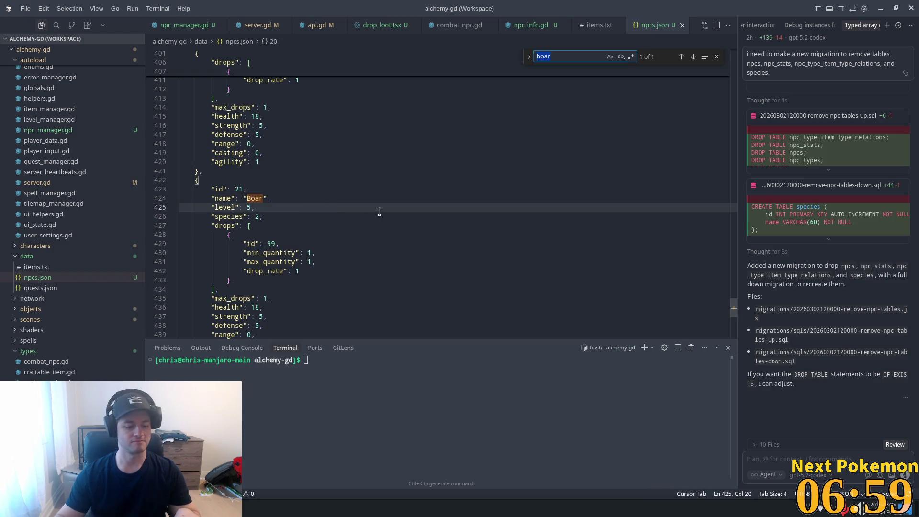
pyautogui.write('g ba')
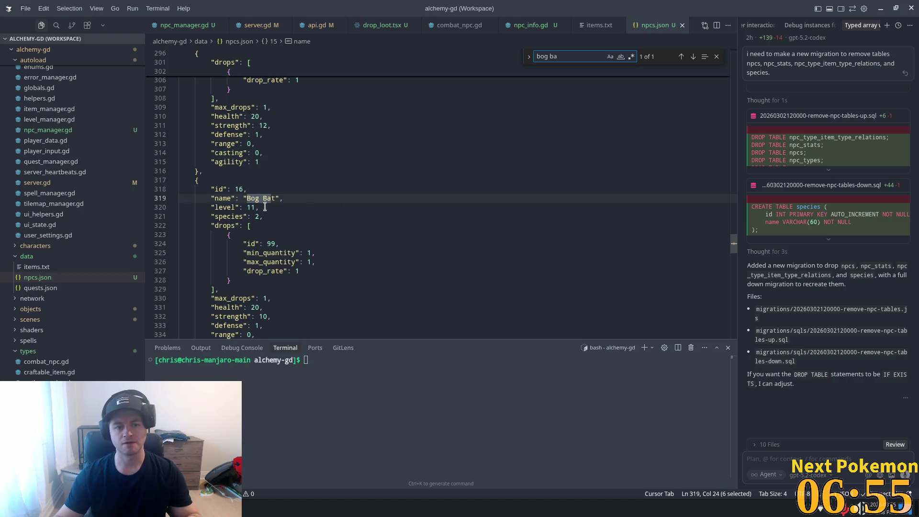
pyautogui.hotkey('alt', 'Tab')
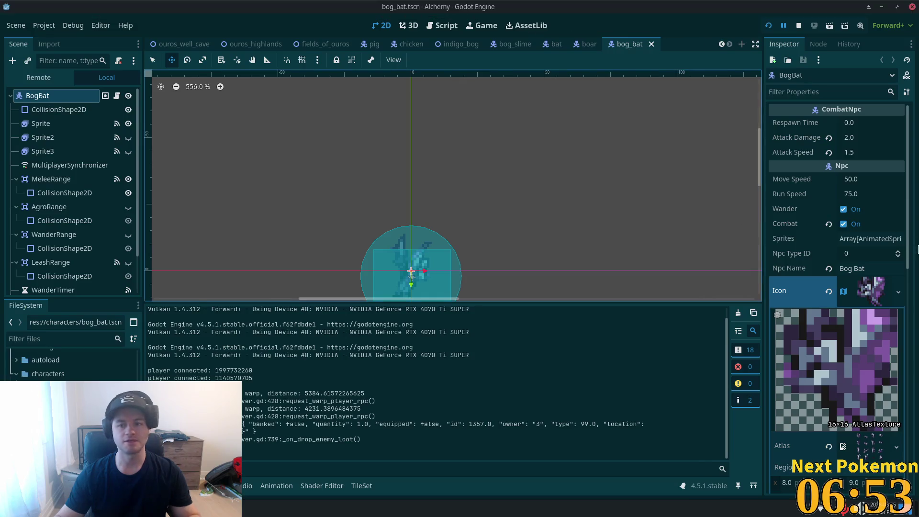
pyautogui.click(854, 252)
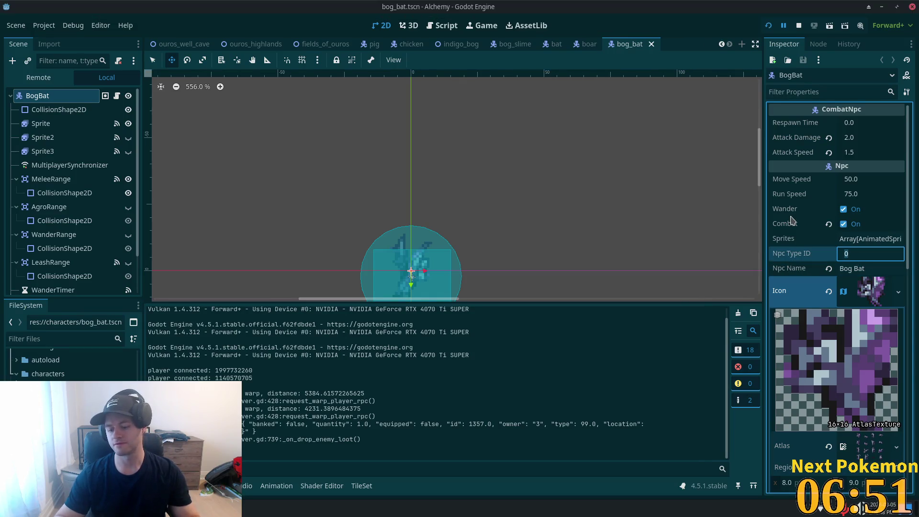
pyautogui.write('16')
pyautogui.press('Tab')
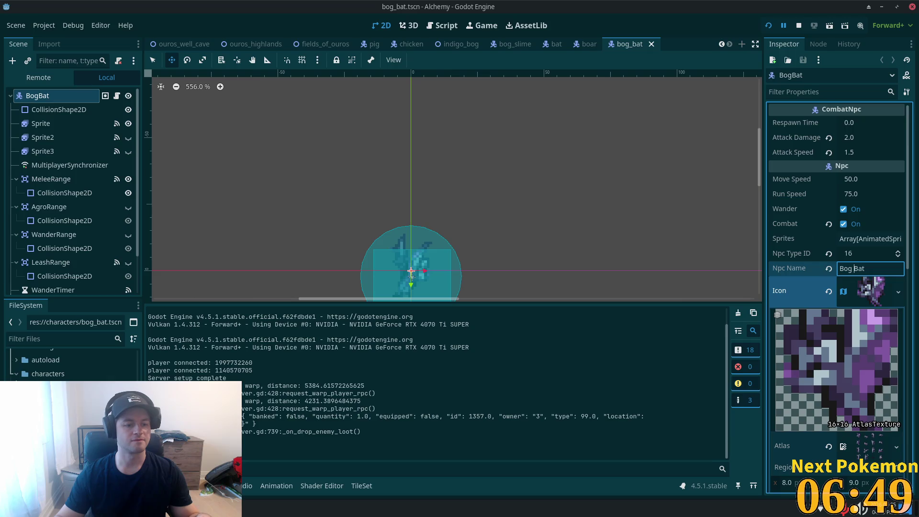
pyautogui.scroll(-5, 72, 364)
pyautogui.doubleClick(62, 364)
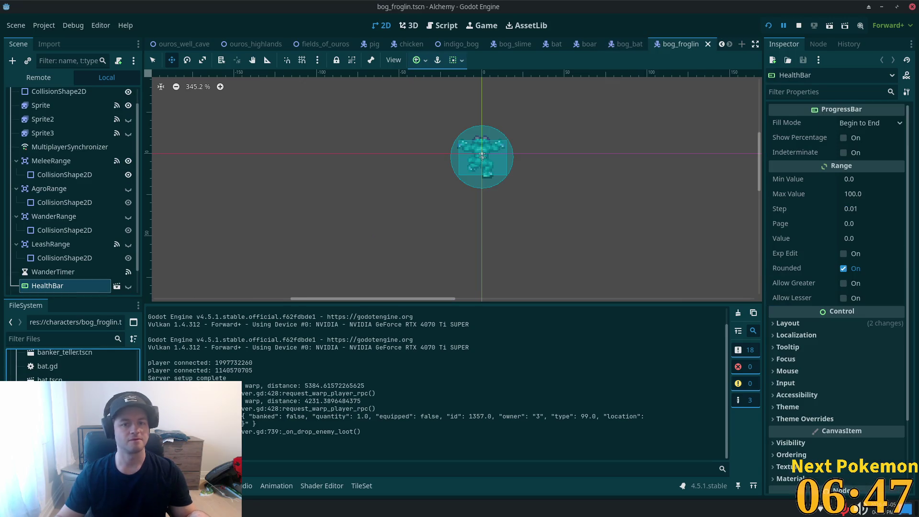
# Step: Look up Bog Froglin's id in npcs.json, undoing an accidental paste over it
pyautogui.hotkey('alt', 'Tab')
pyautogui.write('a')
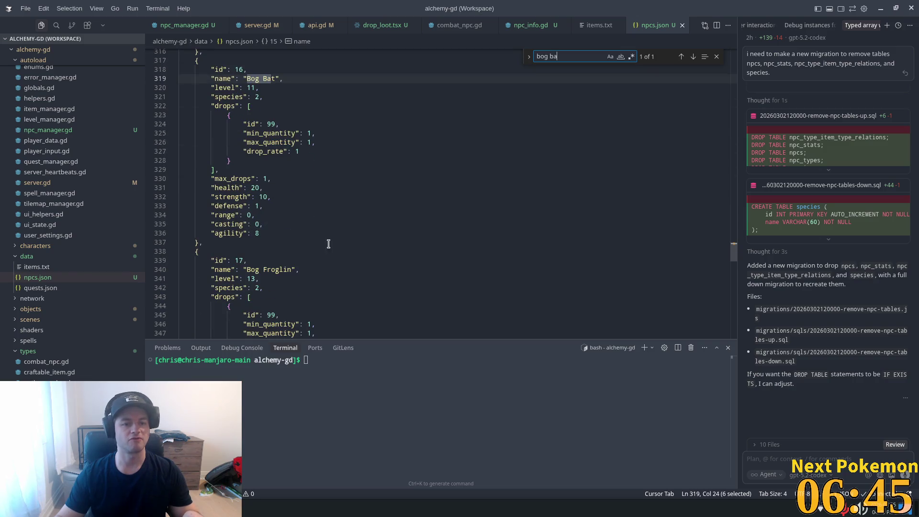
pyautogui.scroll(-2, 244, 265)
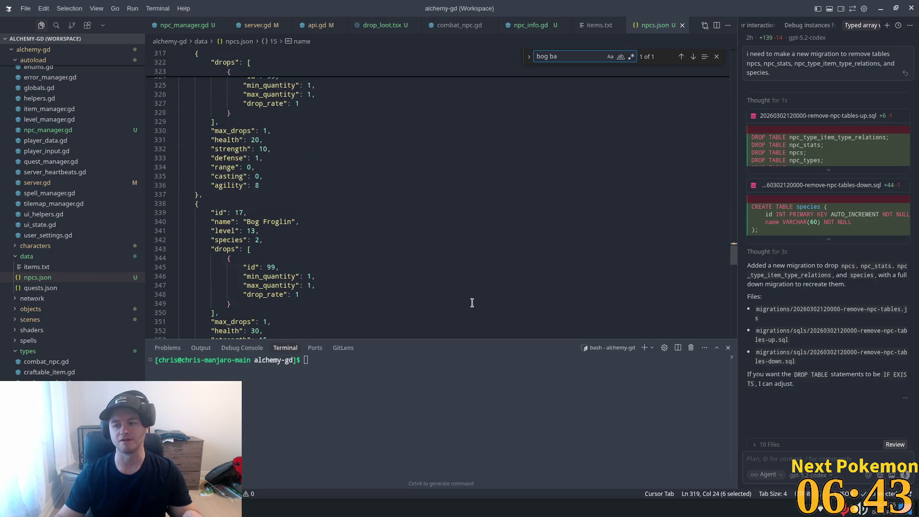
pyautogui.doubleClick(239, 211)
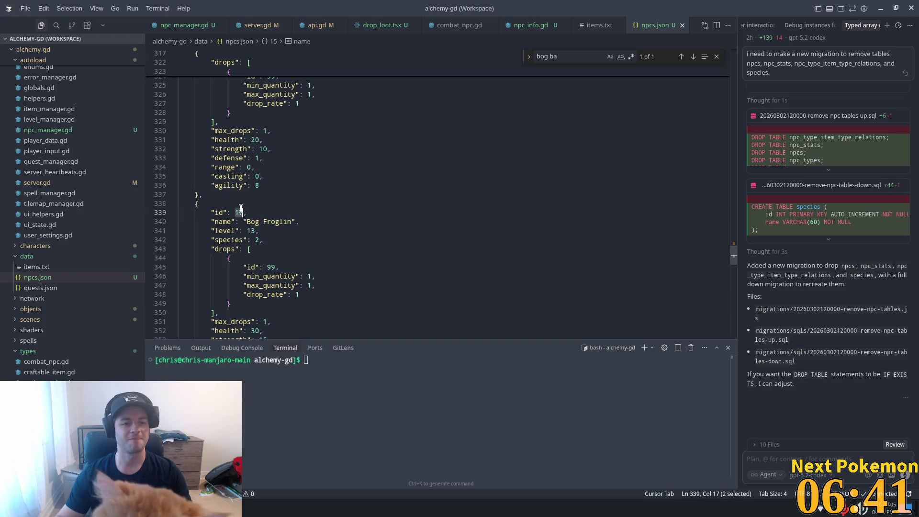
pyautogui.write('max_drops')
pyautogui.hotkey('ctrl', 'z')
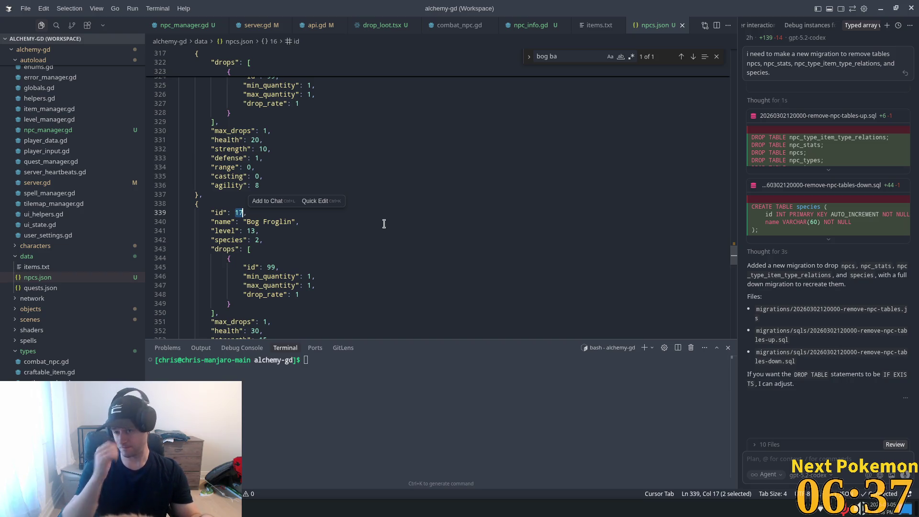
# Step: Set the Froglin's Npc Type ID to 17, save, and switch to the bog_slime scene
pyautogui.hotkey('alt', 'Tab')
pyautogui.scroll(1, 87, 123)
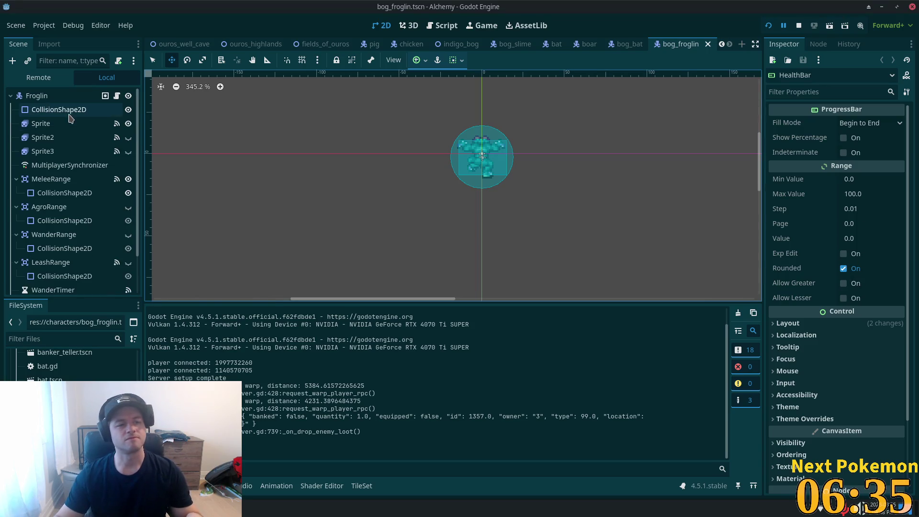
pyautogui.click(38, 96)
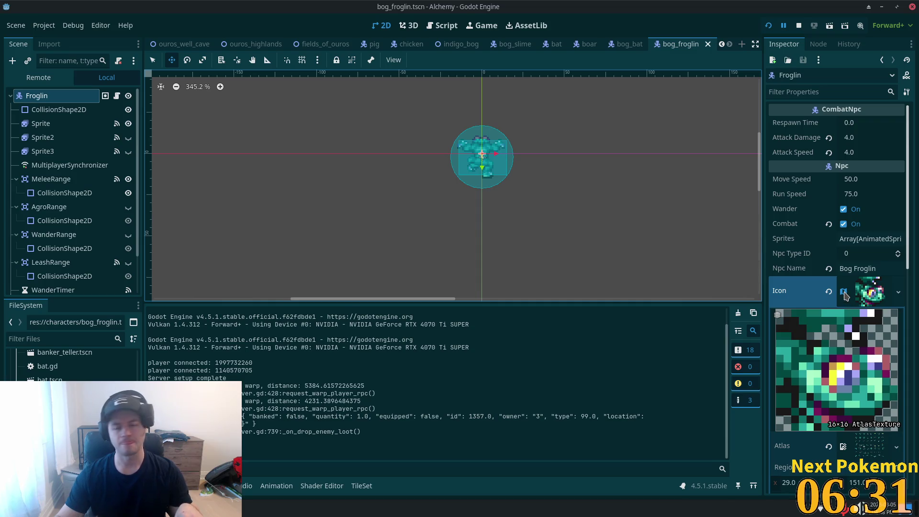
pyautogui.scroll(-2, 847, 290)
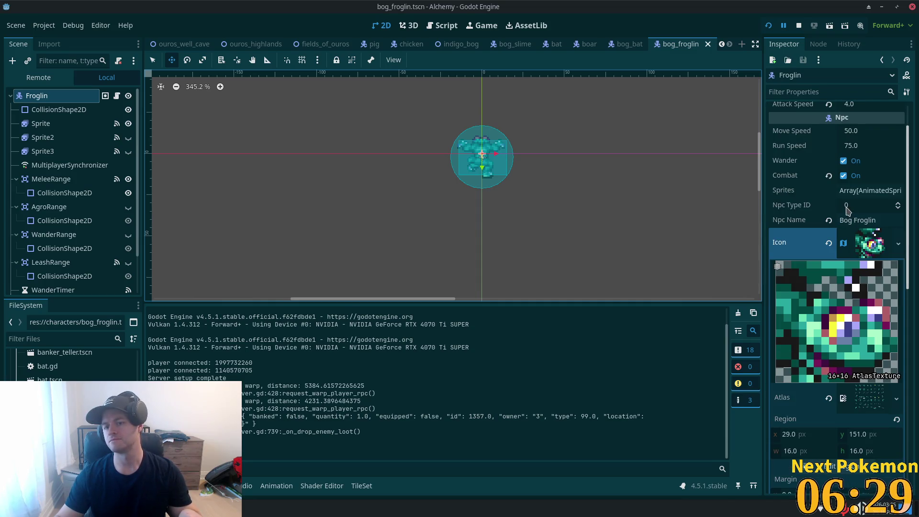
pyautogui.click(848, 205)
pyautogui.write('17')
pyautogui.press('Tab')
pyautogui.hotkey('ctrl', 's')
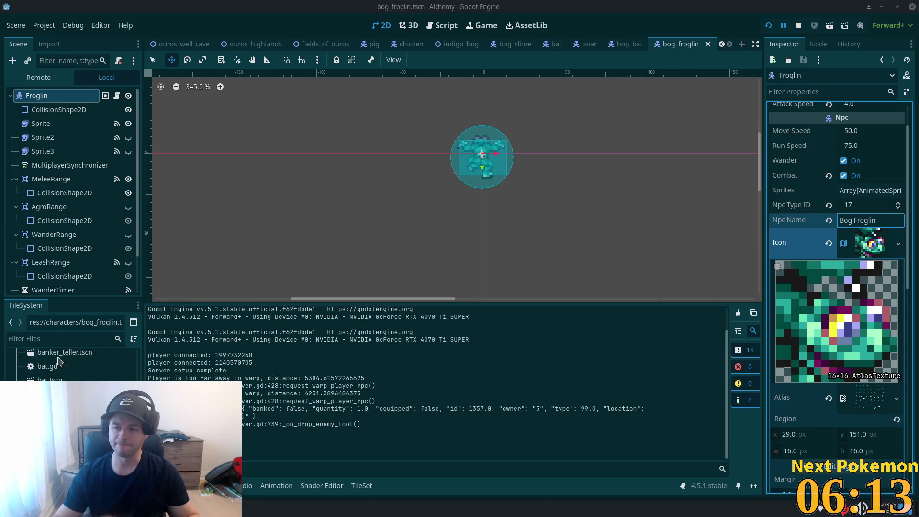
pyautogui.click(515, 43)
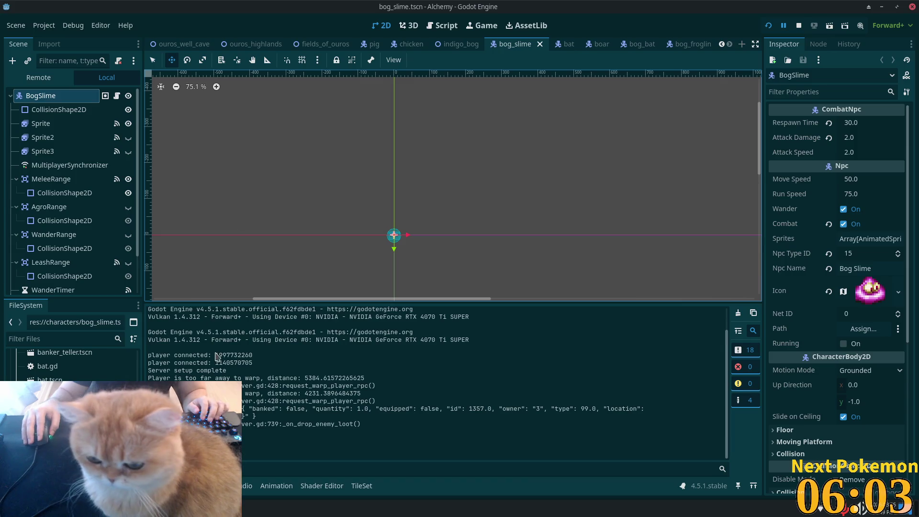
# Step: Search npcs.json in VS Code for the Bog Slime entry
pyautogui.hotkey('alt', 'Tab')
pyautogui.click(282, 168)
pyautogui.hotkey('ctrl', 'p')
pyautogui.write('bog_sl')
pyautogui.press('BackSpace')
pyautogui.press('BackSpace')
pyautogui.press('BackSpace')
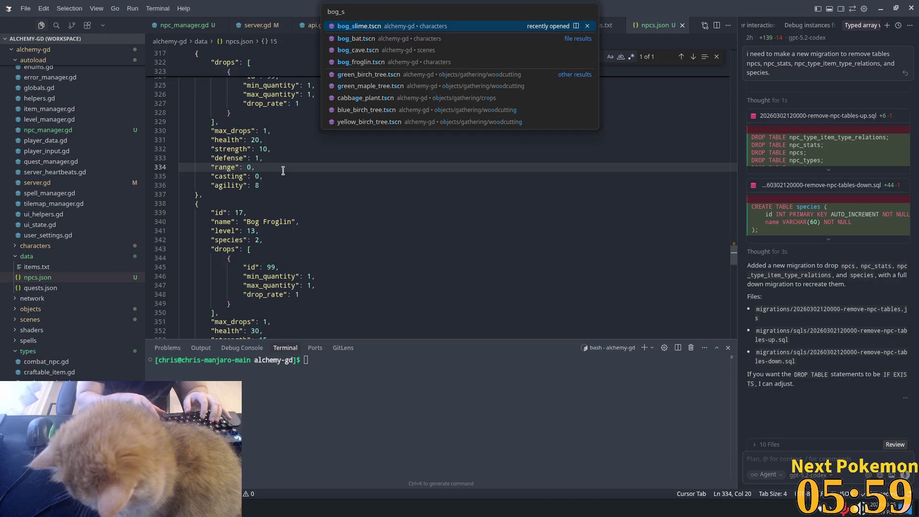
pyautogui.press('Escape')
pyautogui.hotkey('ctrl', 'f')
pyautogui.write('bog slimne')
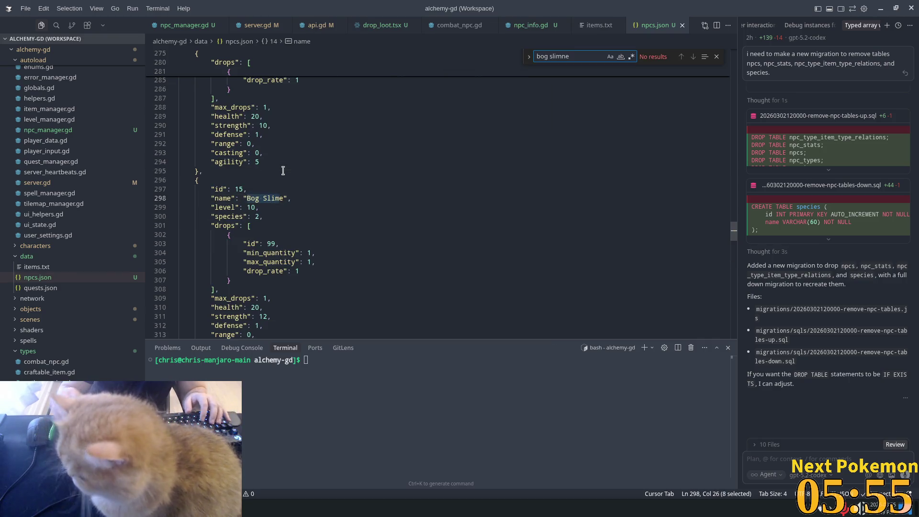
# Step: Show Godot's script editor, then re-search npcs.json for 'bog slime' to read its id
pyautogui.hotkey('alt', 'Tab')
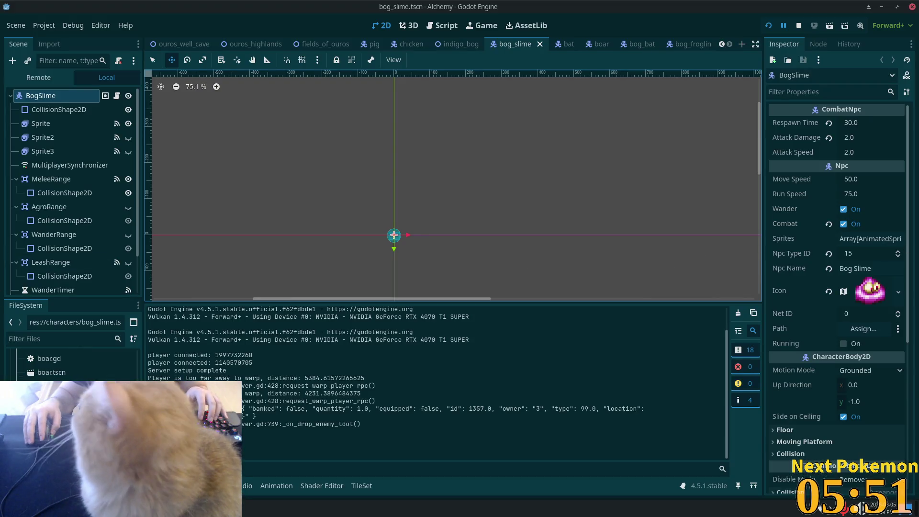
pyautogui.hotkey('ctrl', 'F3')
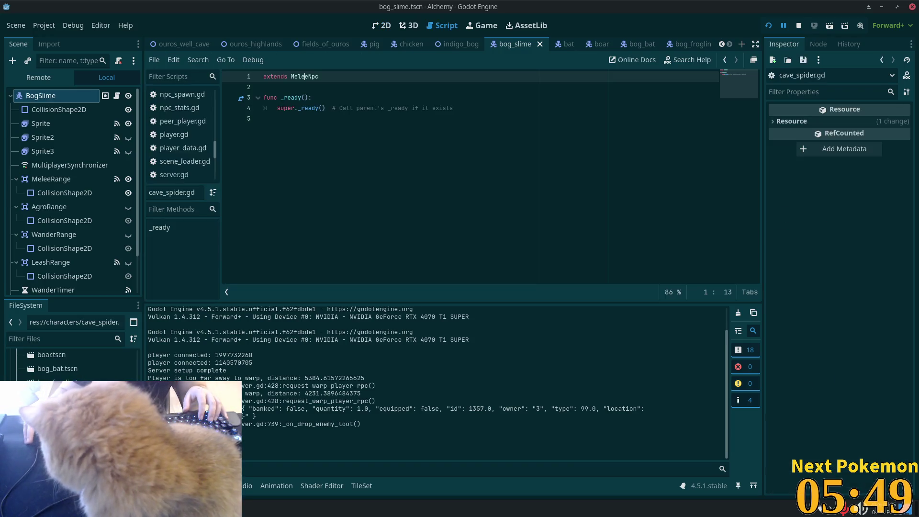
pyautogui.hotkey('alt', 'Tab')
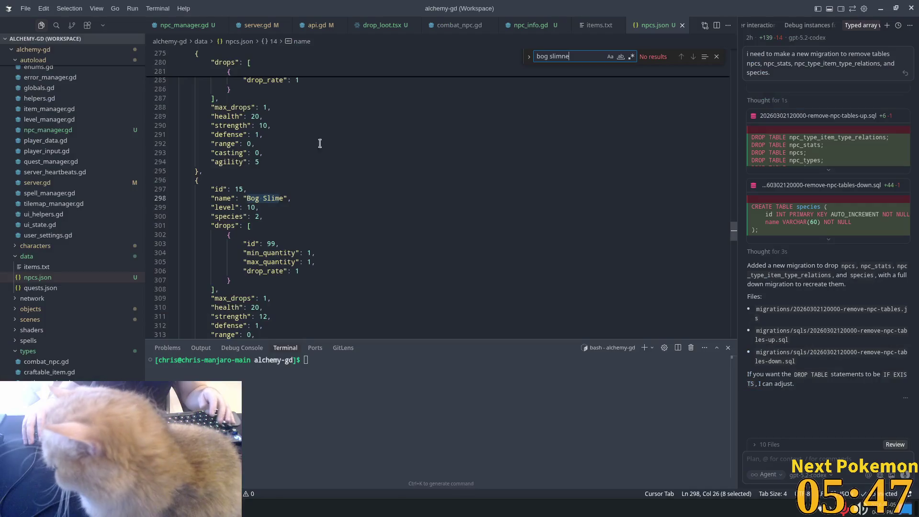
pyautogui.hotkey('ctrl', 'f')
pyautogui.write('bog slime')
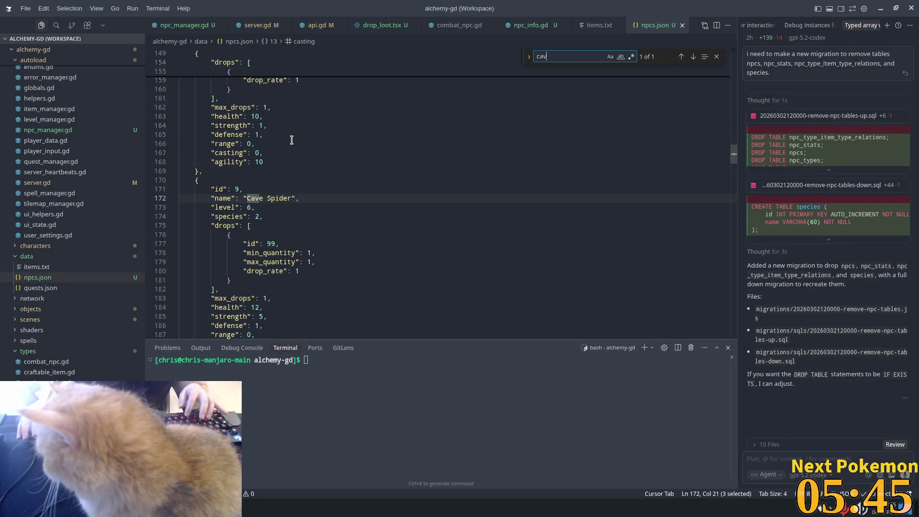
pyautogui.hotkey('alt', 'Tab')
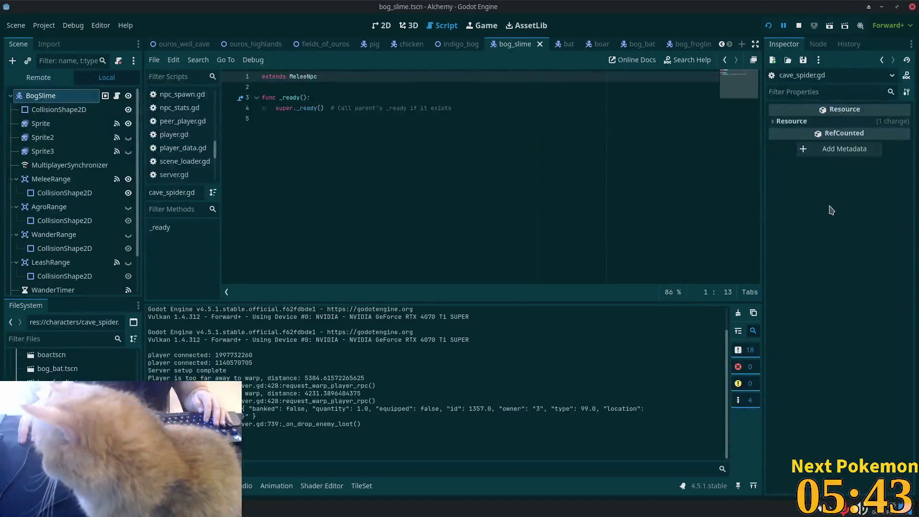
# Step: Check the BogSlime node's Npc Type ID, leaving it at 15
pyautogui.click(72, 100)
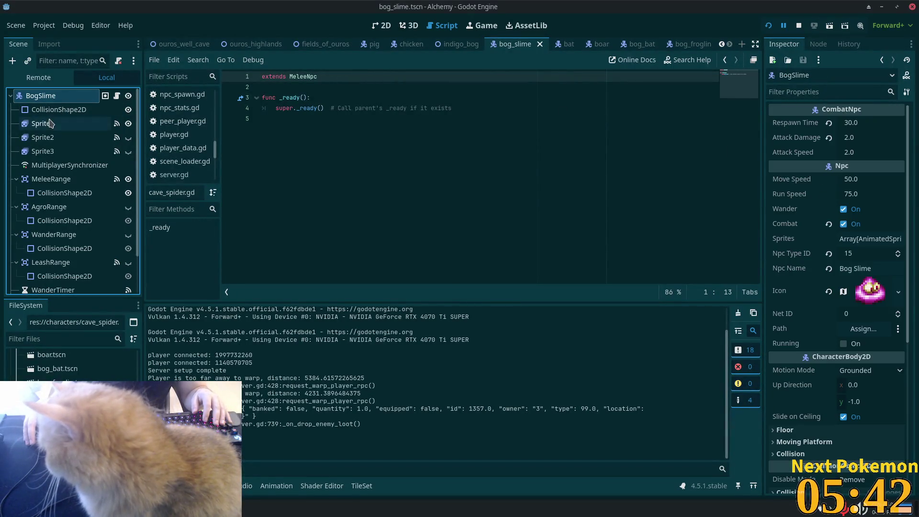
pyautogui.click(857, 253)
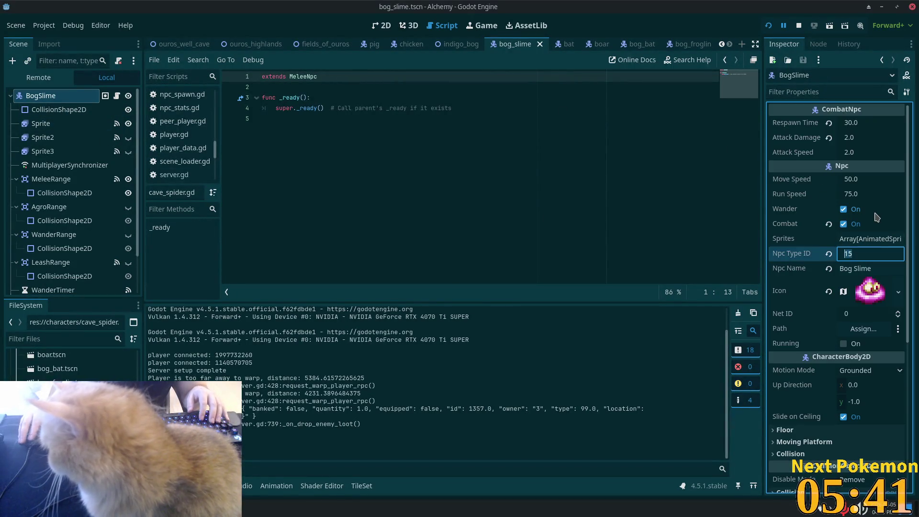
pyautogui.click(417, 131)
# Step: Open cave_spider.tscn through a Quick Open search for 'spider'
pyautogui.hotkey('alt', 'shift', 'o')
pyautogui.write('spider')
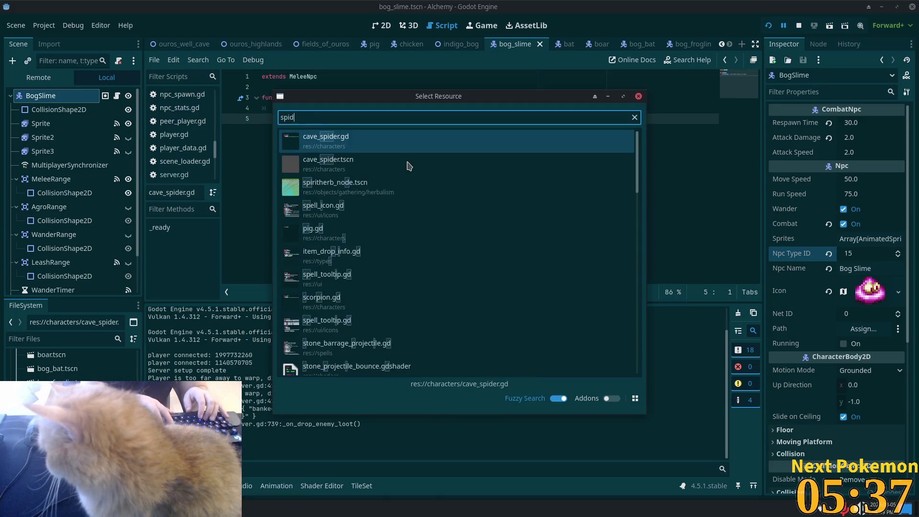
pyautogui.click(372, 161)
pyautogui.scroll(2, 38, 140)
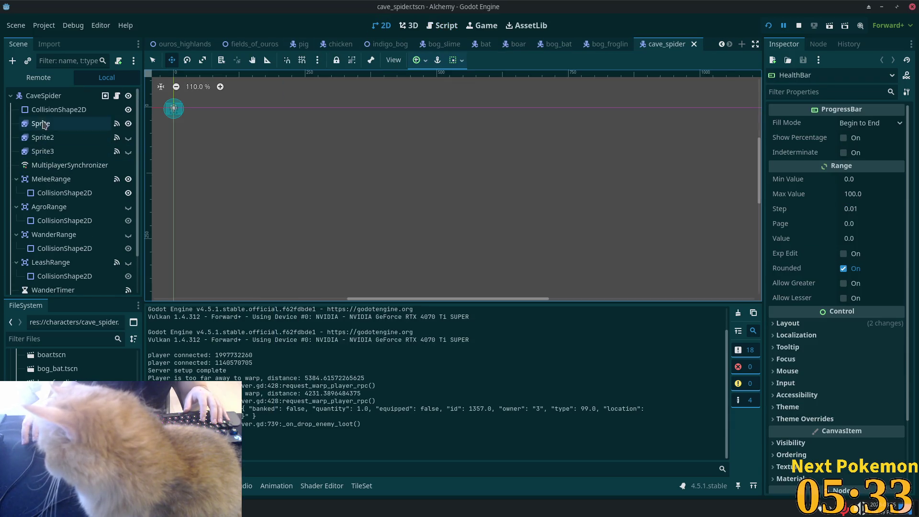
# Step: Set the CaveSpider's Npc Type ID to 9 and save the scene
pyautogui.click(43, 96)
pyautogui.click(869, 253)
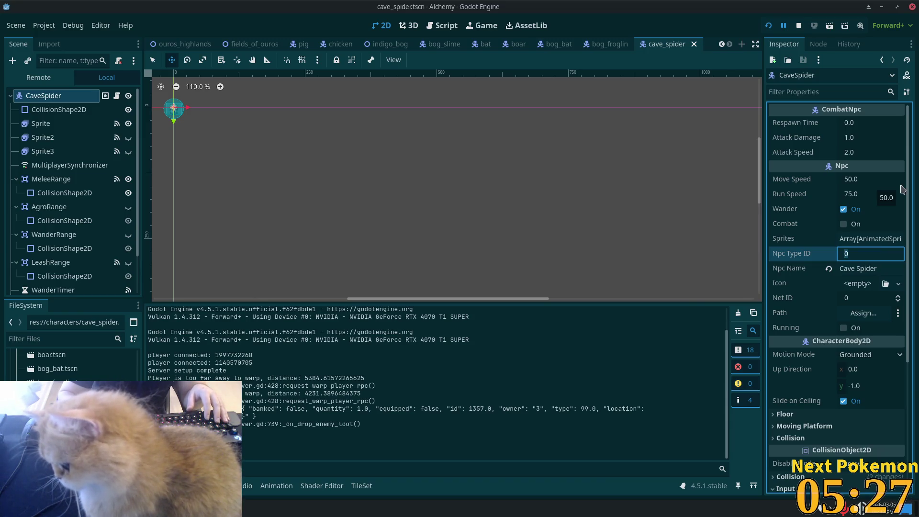
pyautogui.write('9')
pyautogui.press('Tab')
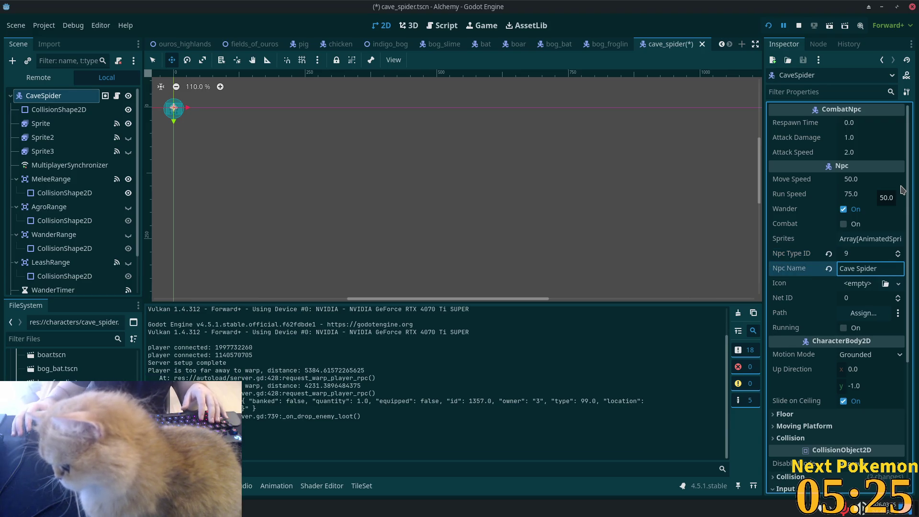
pyautogui.hotkey('ctrl', 's')
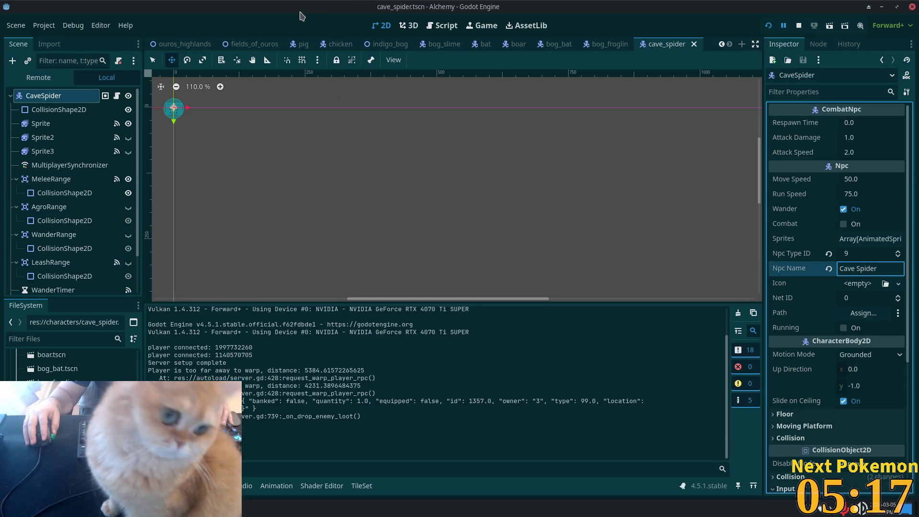
# Step: Open chicken.tscn and confirm its Npc Type ID 3 against npcs.json
pyautogui.hotkey('alt', 'Tab')
pyautogui.hotkey('alt', 'Tab')
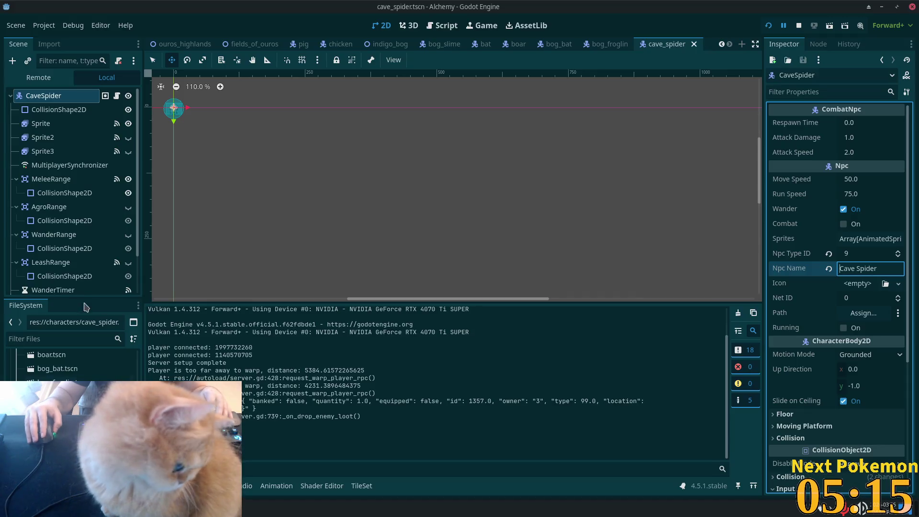
pyautogui.scroll(-2, 72, 364)
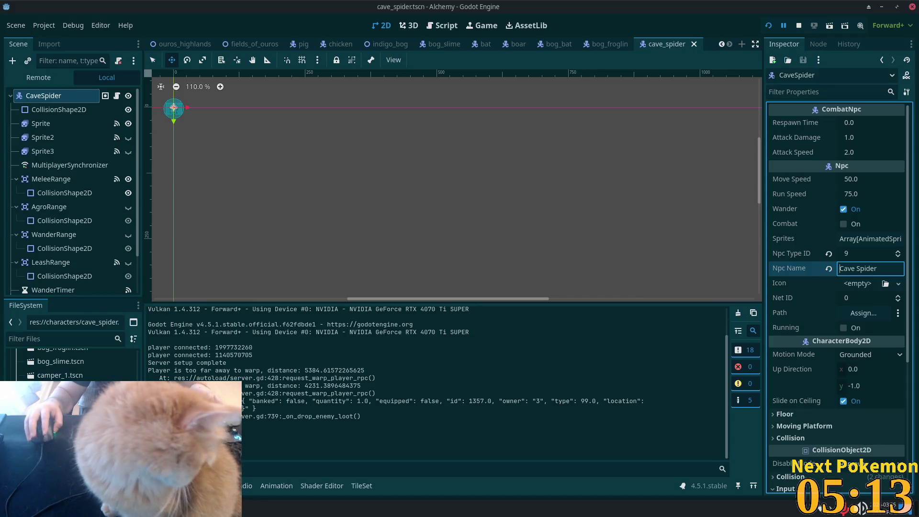
pyautogui.scroll(-1, 72, 363)
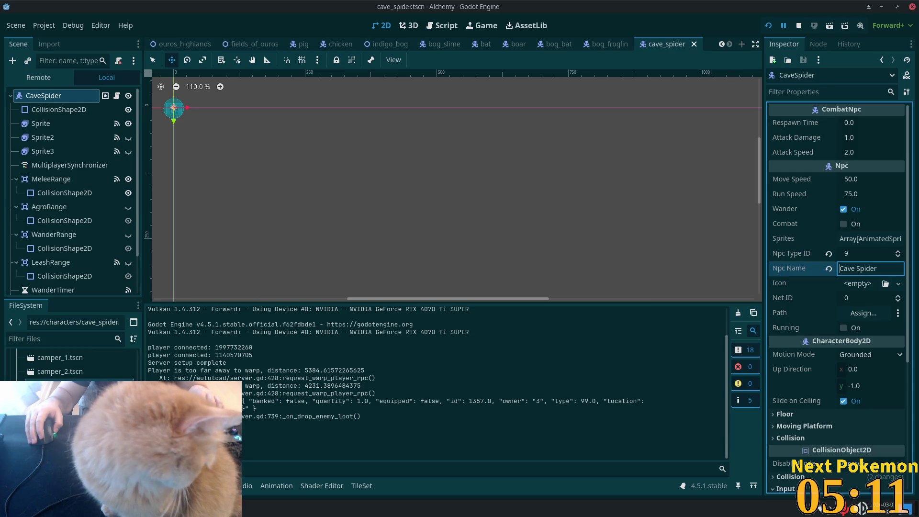
pyautogui.click(63, 385)
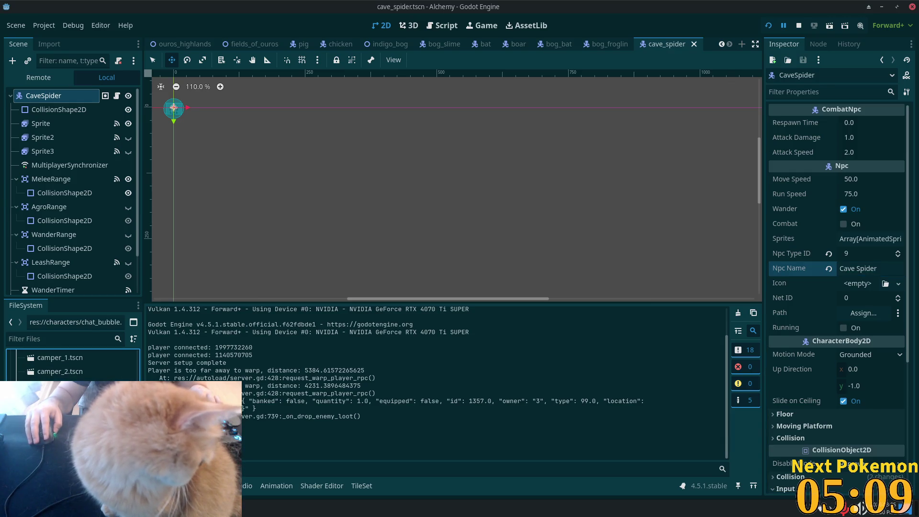
pyautogui.press('Down')
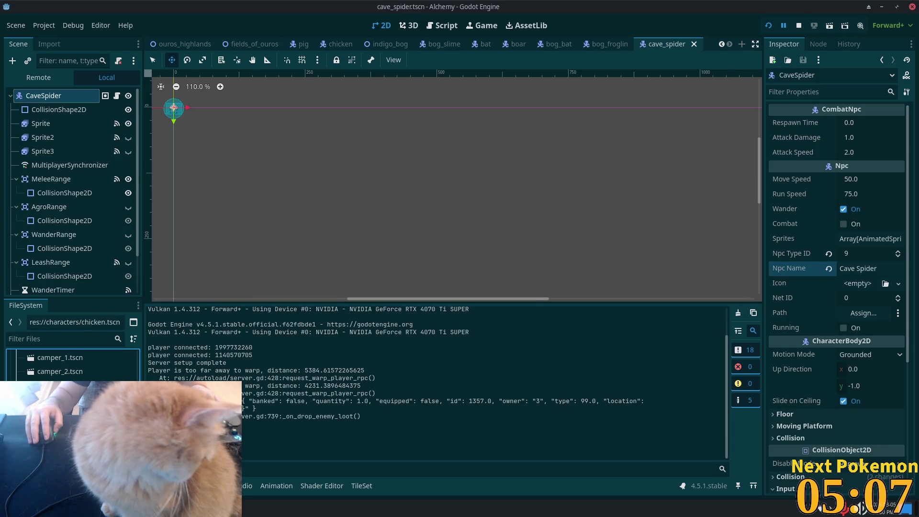
pyautogui.press('Return')
pyautogui.hotkey('alt', 'Tab')
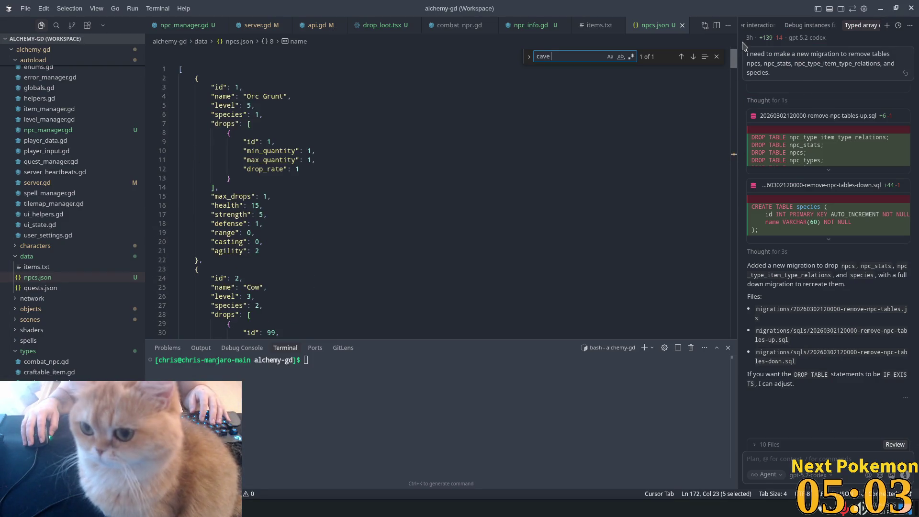
pyautogui.scroll(-5, 261, 282)
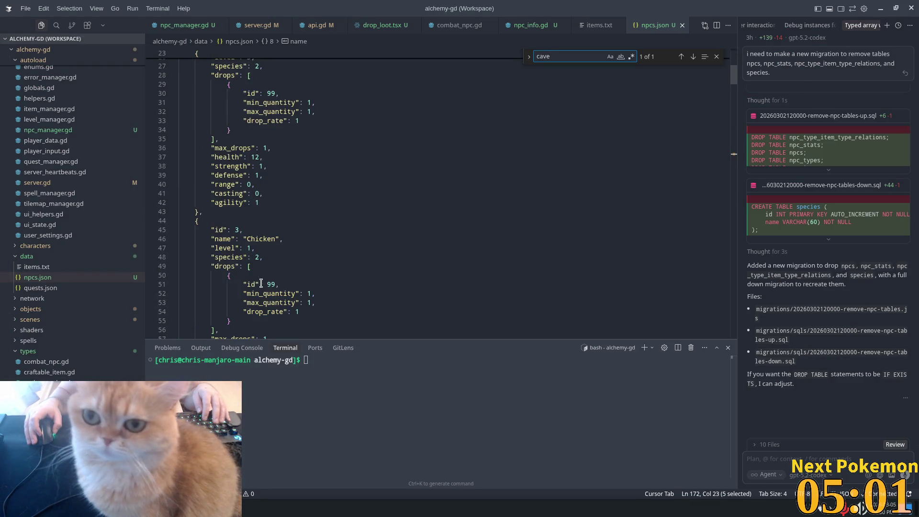
pyautogui.hotkey('alt', 'Tab')
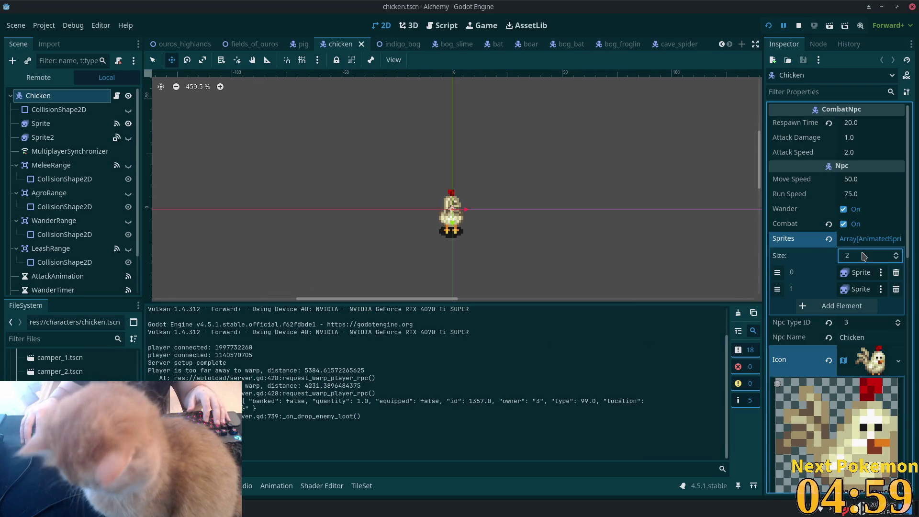
# Step: Add a third Sprites element to the chicken, open cow.tscn, reopen chicken, then open crab
pyautogui.click(861, 306)
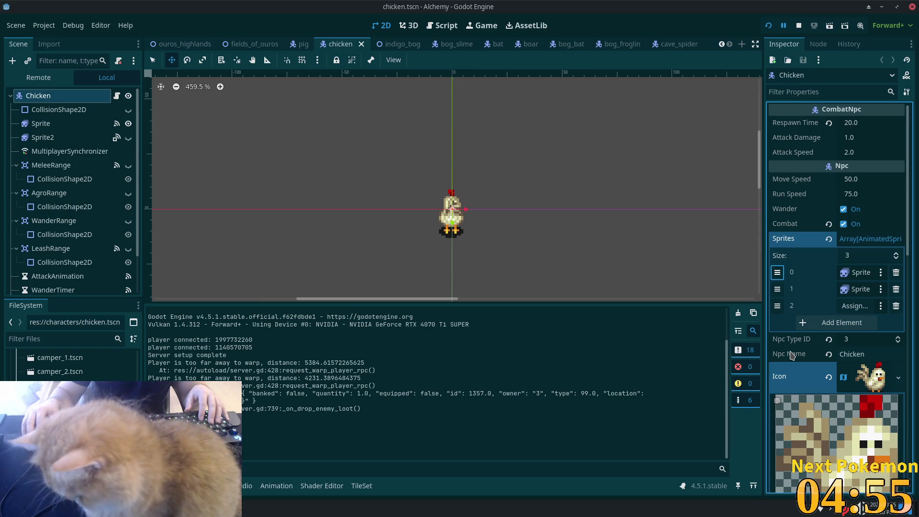
pyautogui.scroll(-2, 72, 364)
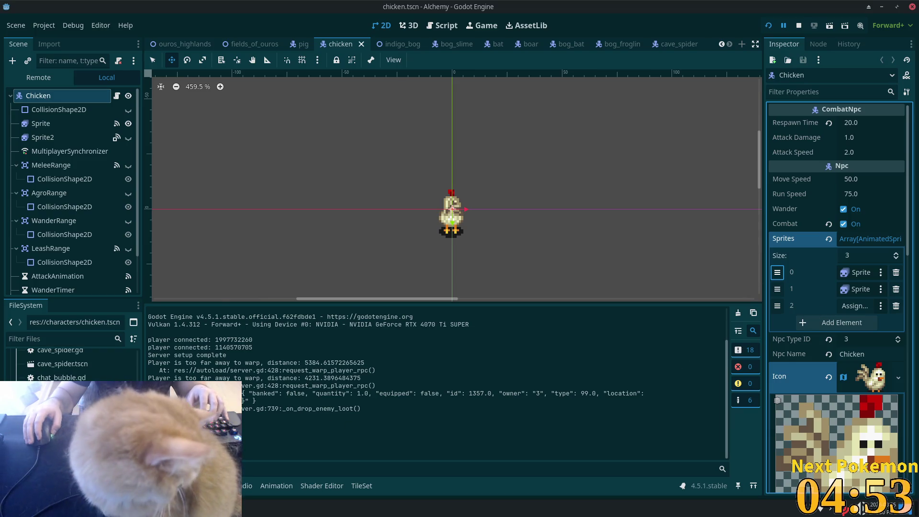
pyautogui.doubleClick(72, 447)
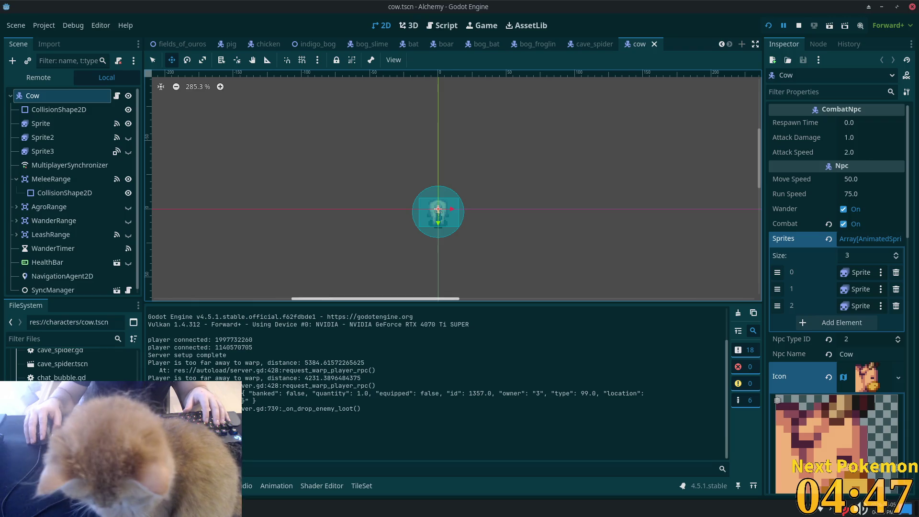
pyautogui.doubleClick(58, 405)
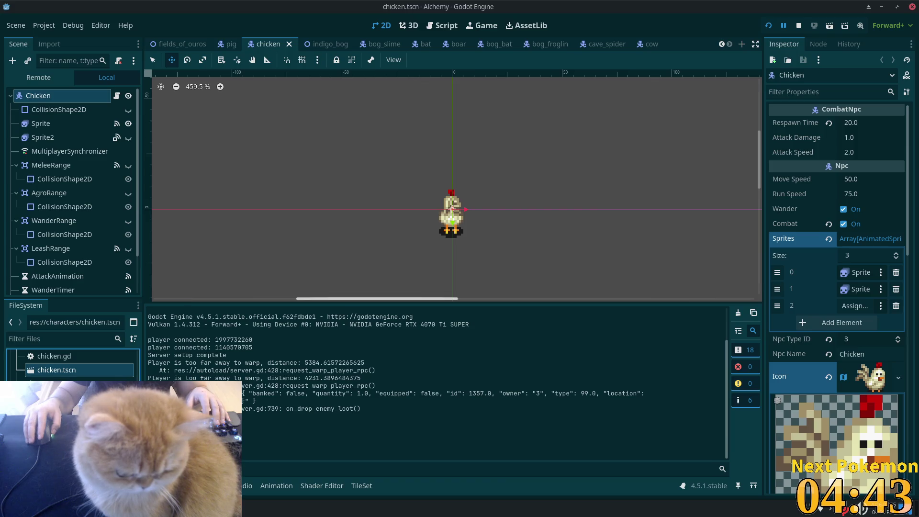
pyautogui.hotkey('ctrl', 'shift', 't')
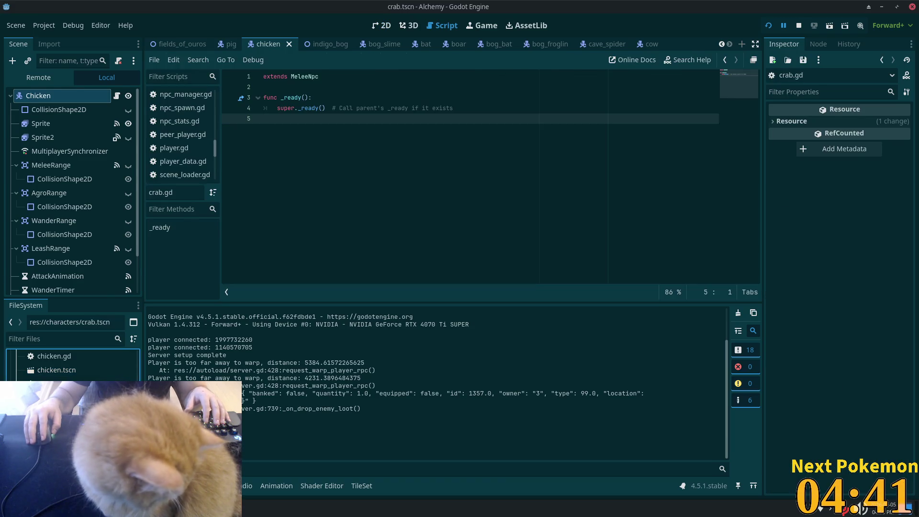
# Step: Search npcs.json for 'cra' to read the Crab entry's id of 10
pyautogui.scroll(1, 40, 93)
pyautogui.click(48, 98)
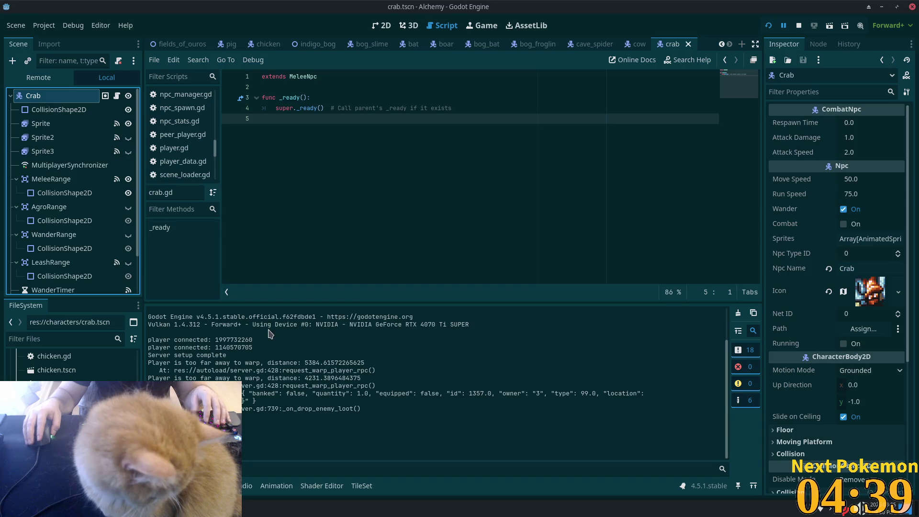
pyautogui.hotkey('alt', 'Tab')
pyautogui.click(306, 177)
pyautogui.hotkey('ctrl', 'f')
pyautogui.write('cra')
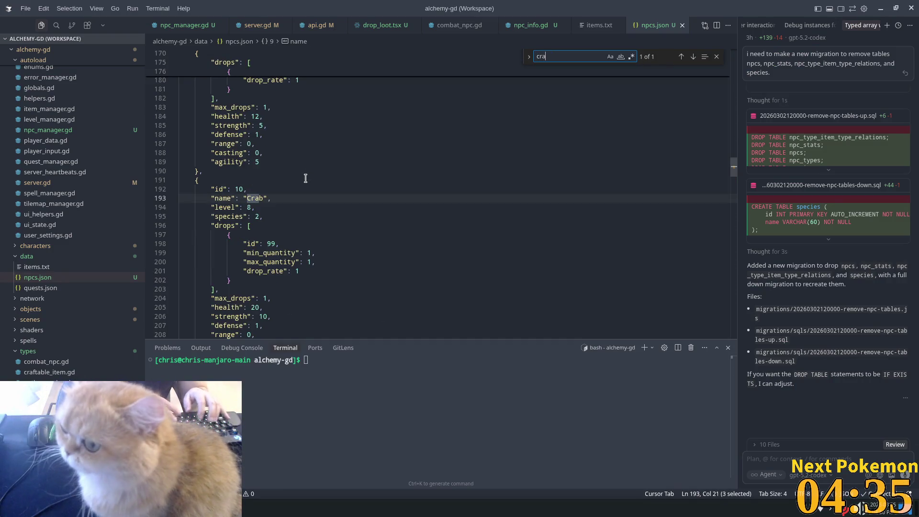
pyautogui.hotkey('alt', 'Tab')
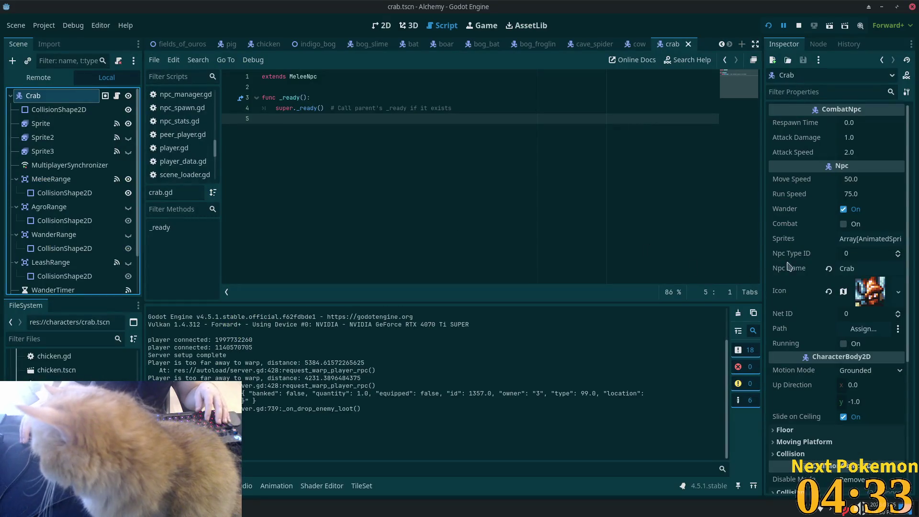
# Step: Set the Crab's Npc Type ID to 10 and open the deer scene
pyautogui.click(855, 254)
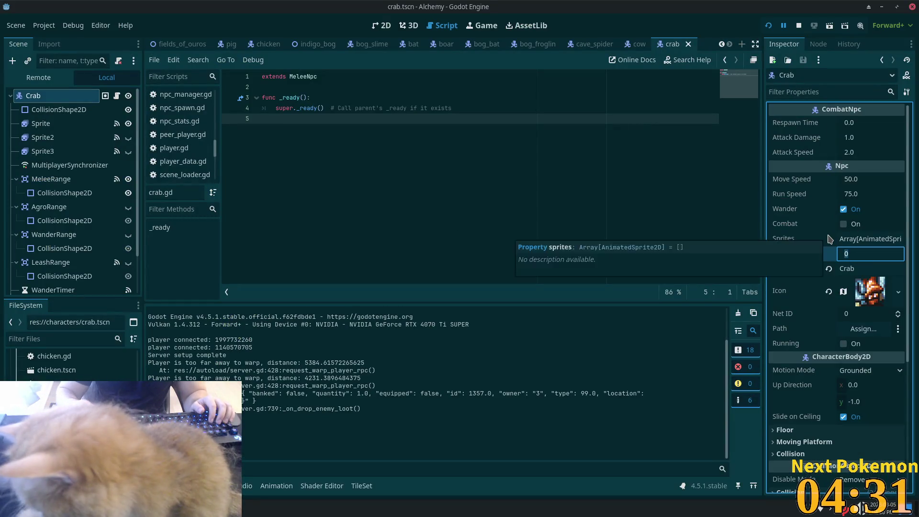
pyautogui.write('10')
pyautogui.press('Tab')
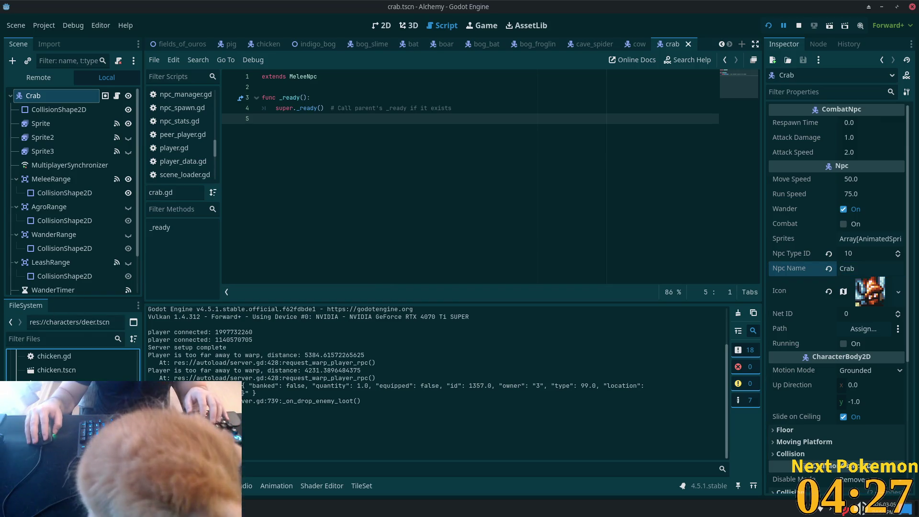
pyautogui.doubleClick(57, 453)
pyautogui.click(35, 95)
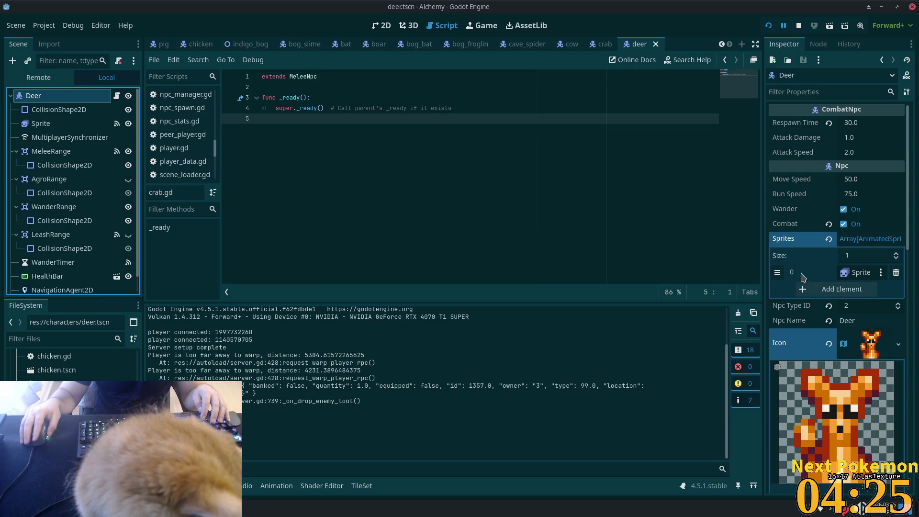
# Step: Set the deer's Npc Type ID to 8 and save
pyautogui.click(854, 307)
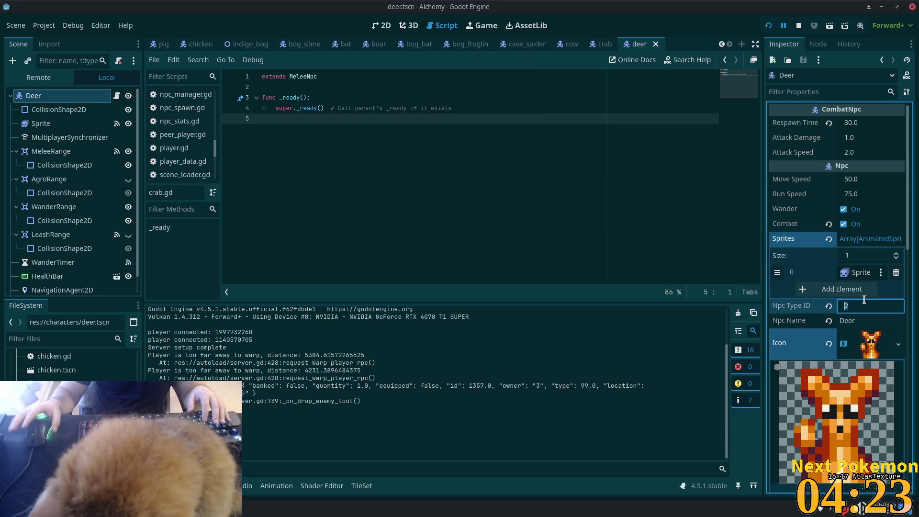
pyautogui.write('8')
pyautogui.press('Tab')
pyautogui.hotkey('ctrl', 's')
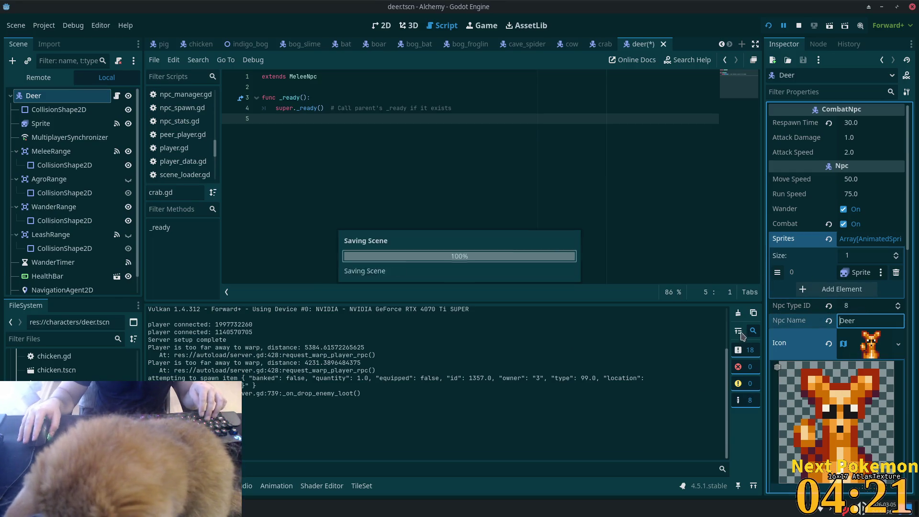
# Step: Search npcs.json for 'deer', then correct the deer's Npc Type ID to 5 and save
pyautogui.hotkey('alt', 'Tab')
pyautogui.hotkey('ctrl', 'f')
pyautogui.write('deer')
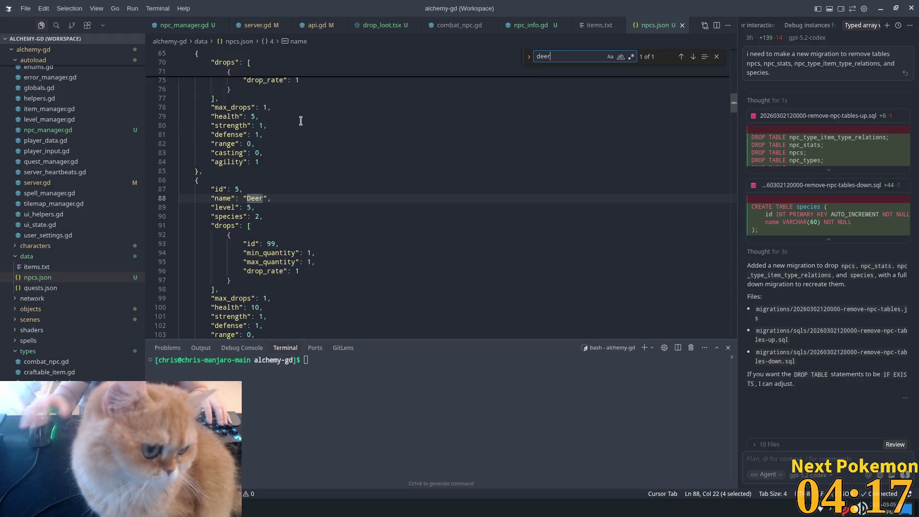
pyautogui.hotkey('alt', 'Tab')
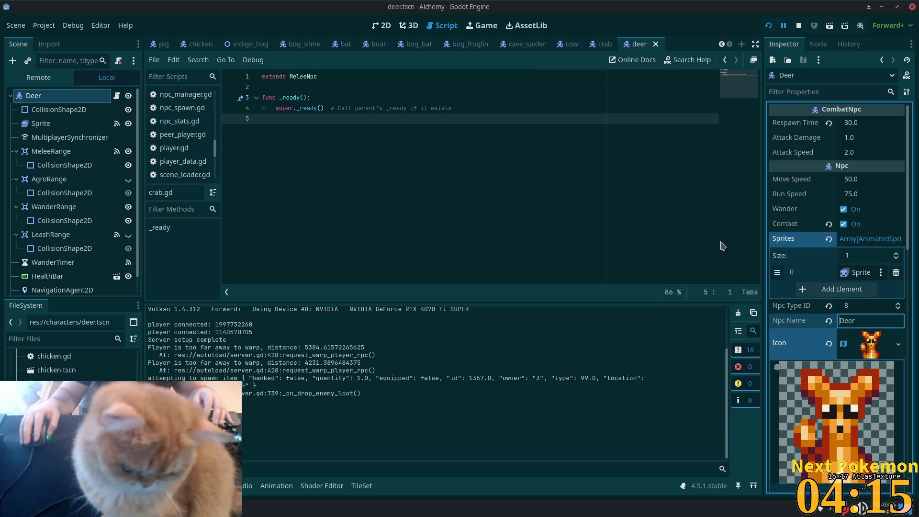
pyautogui.click(846, 309)
pyautogui.write('5')
pyautogui.press('Tab')
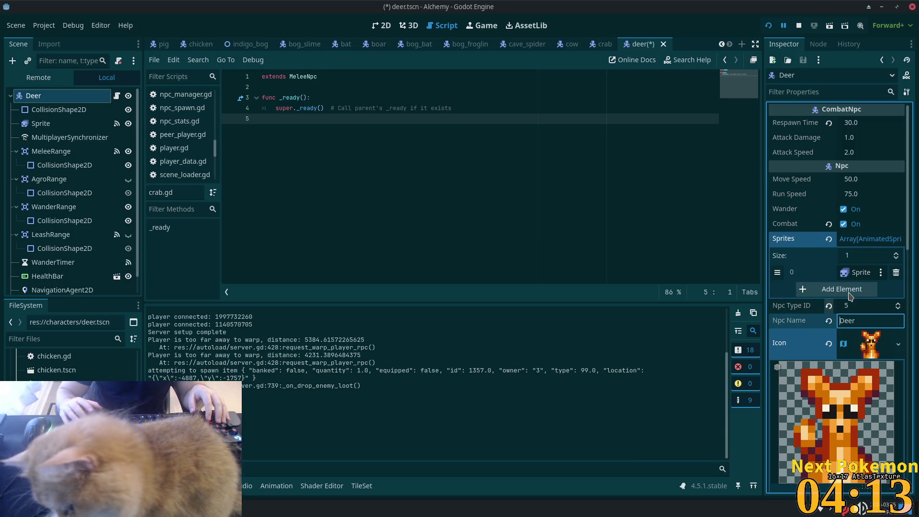
pyautogui.hotkey('ctrl', 's')
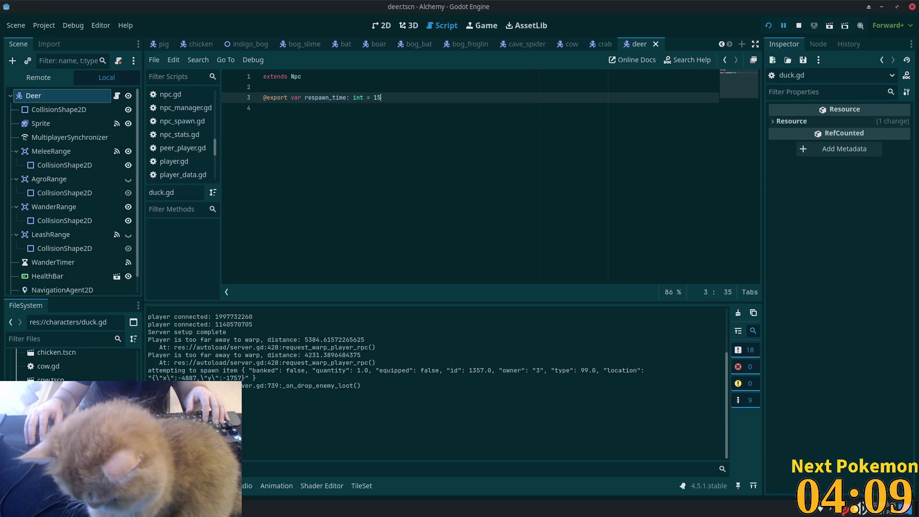
# Step: Search npcs.json for 'duck' and jump to the end of the file
pyautogui.hotkey('alt', 'Tab')
pyautogui.click(415, 229)
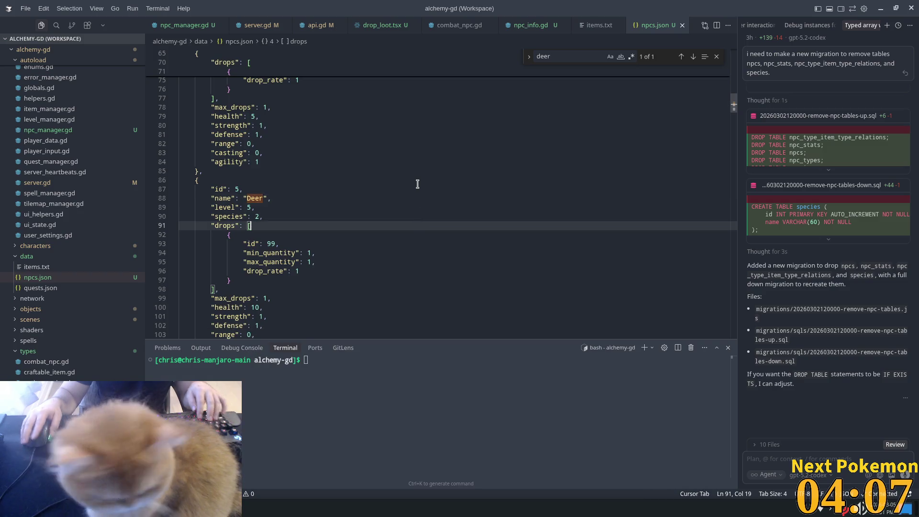
pyautogui.hotkey('ctrl', 'f')
pyautogui.write('duck')
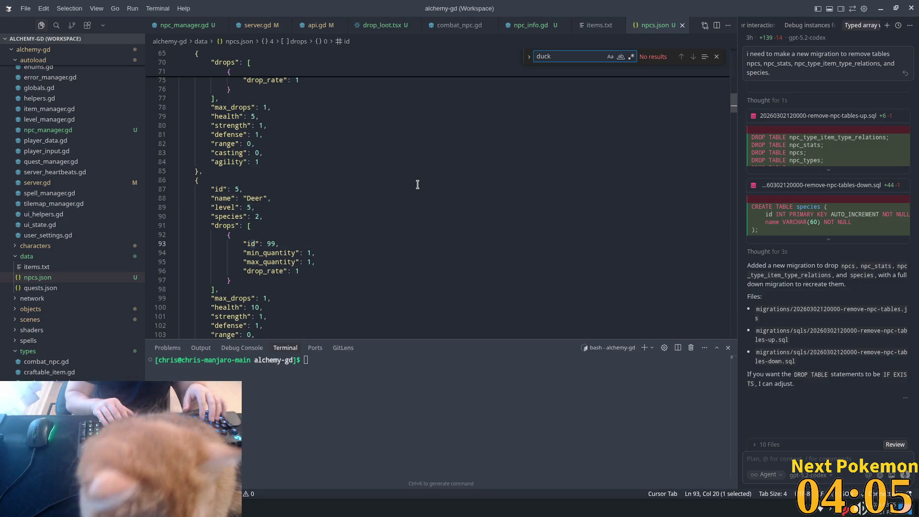
pyautogui.click(334, 194)
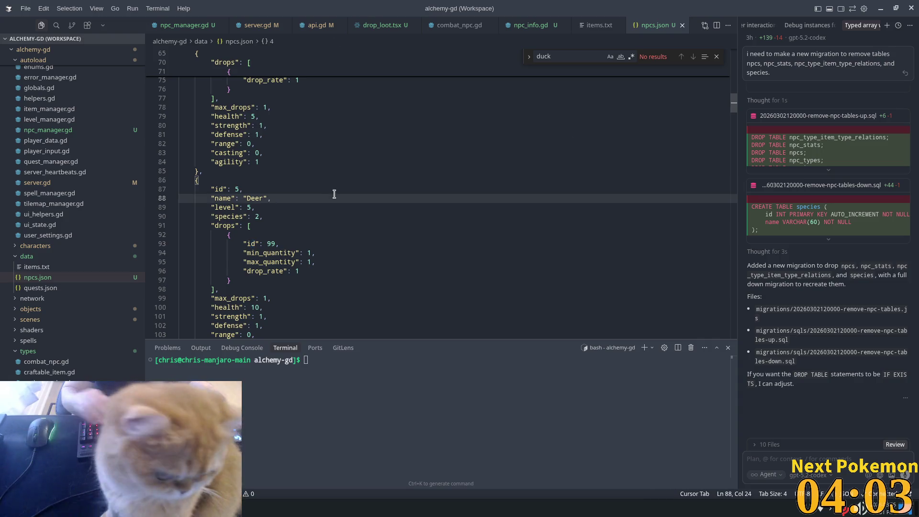
pyautogui.hotkey('ctrl', 'End')
# Step: Duplicate the last Boar entry and delete the copy's drop, leaving drops empty
pyautogui.moveTo(196, 98); pyautogui.dragTo(262, 279)
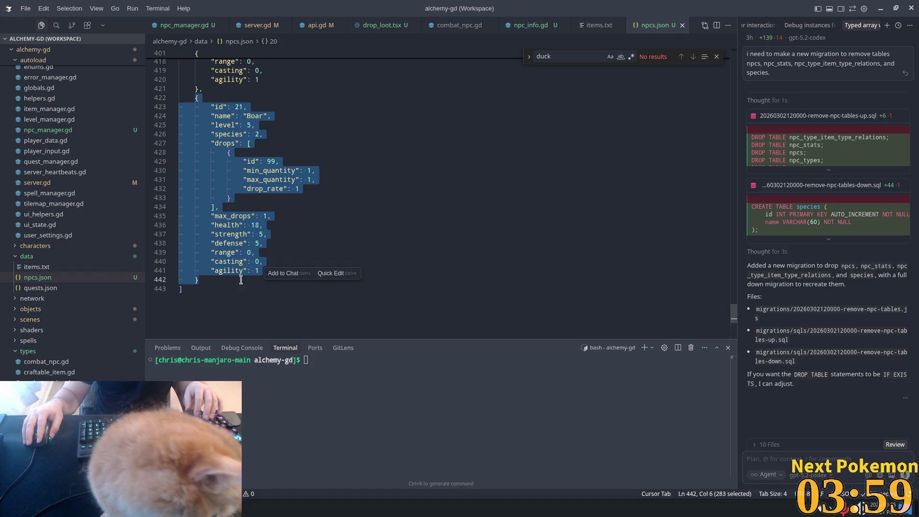
pyautogui.click(208, 277)
pyautogui.hotkey('ctrl', 'v')
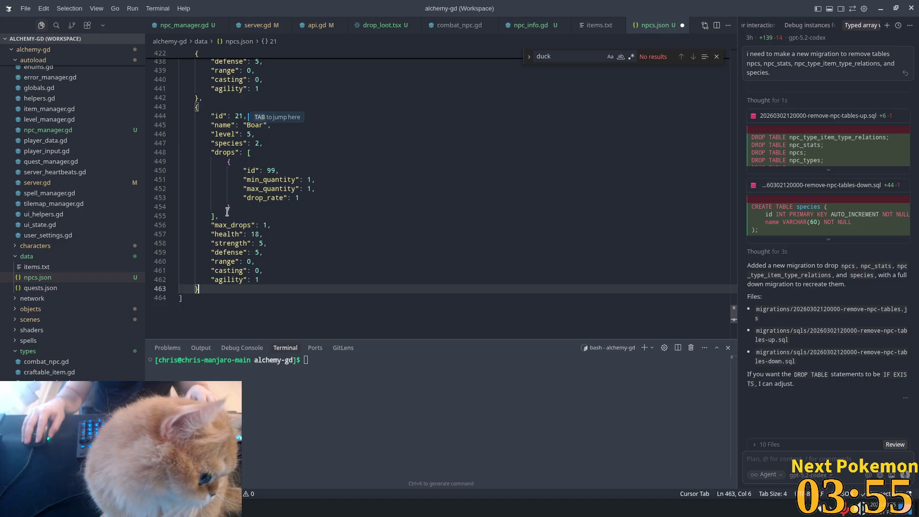
pyautogui.click(211, 223)
pyautogui.moveTo(213, 214); pyautogui.dragTo(251, 152)
pyautogui.press('BackSpace')
# Step: Give the copy id 22, name Duck, and level, strength and defense 1
pyautogui.click(243, 115)
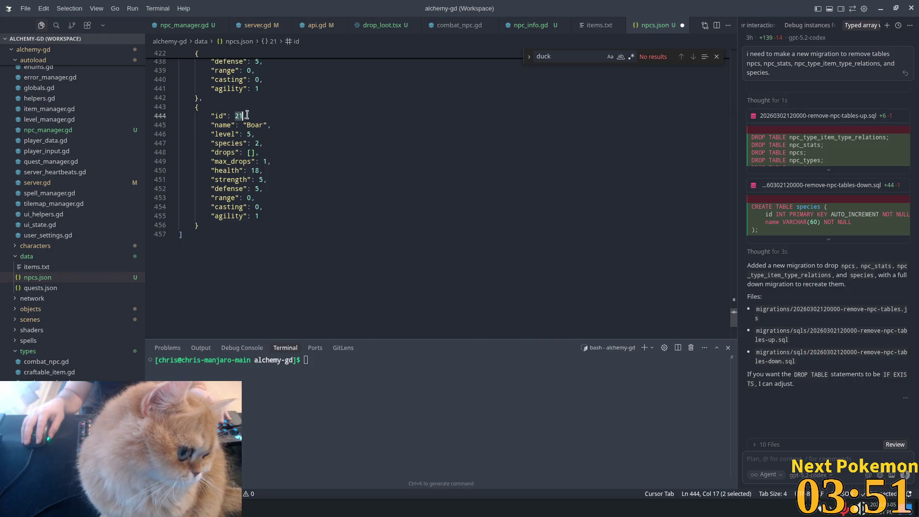
pyautogui.press('Tab')
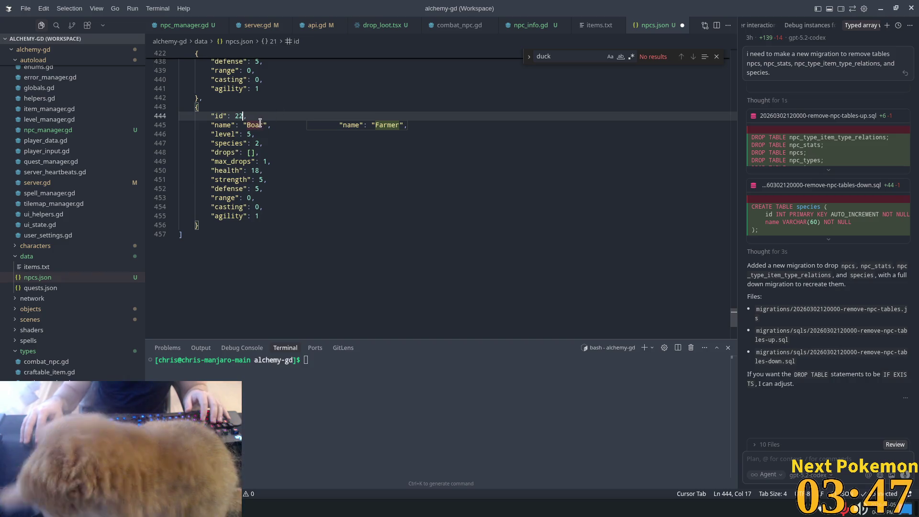
pyautogui.doubleClick(254, 125)
pyautogui.write('Duck')
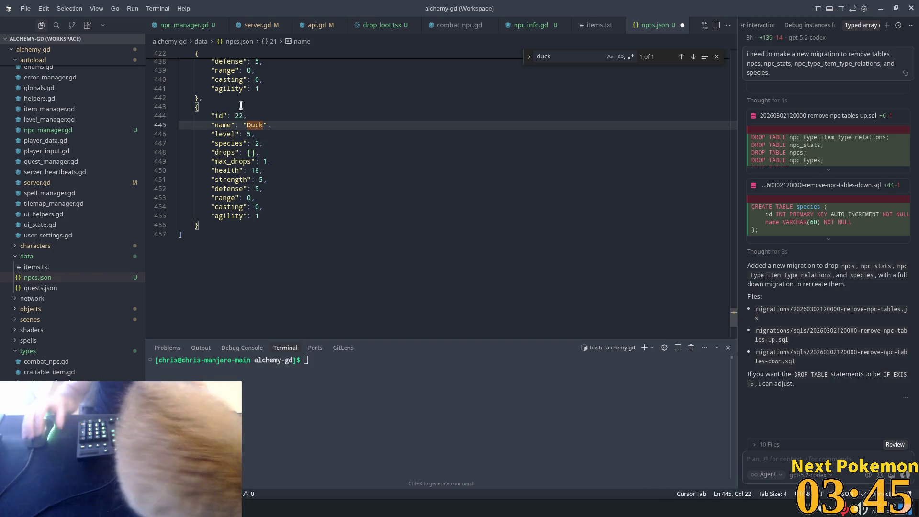
pyautogui.press('Down')
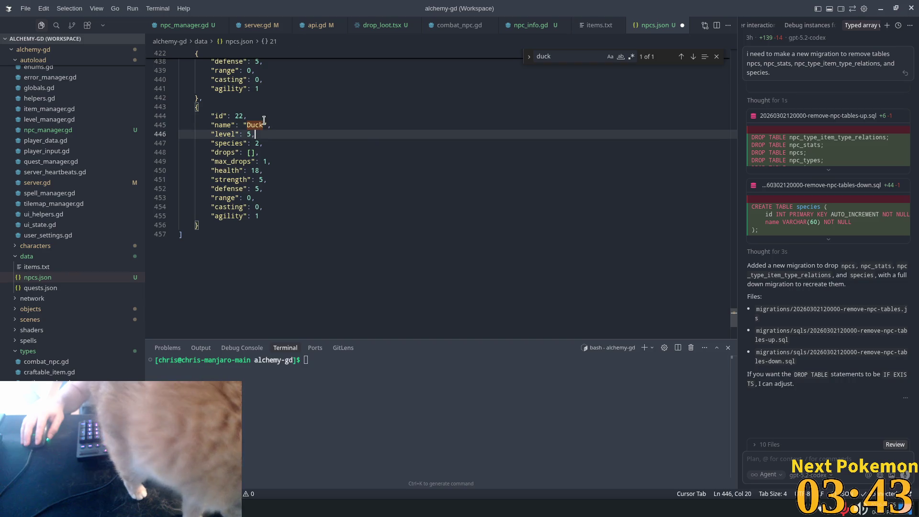
pyautogui.press('Tab')
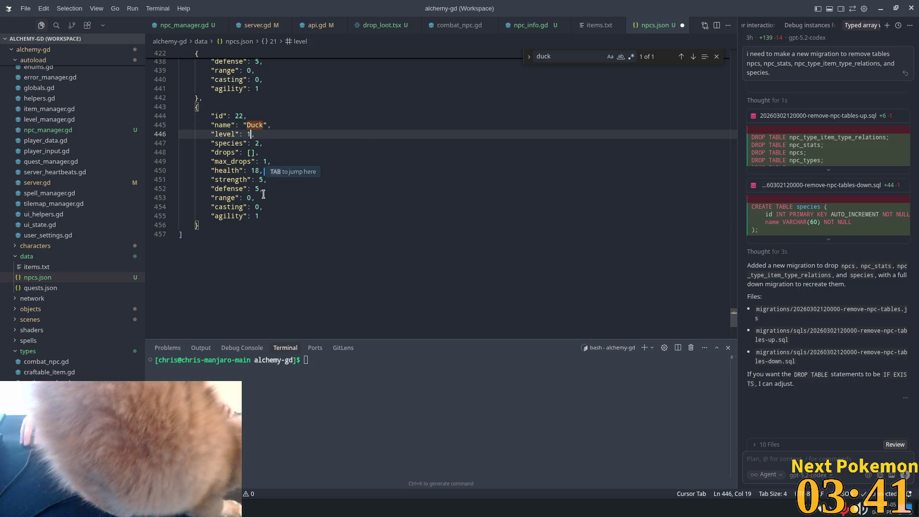
pyautogui.press('Tab')
pyautogui.press('Tab')
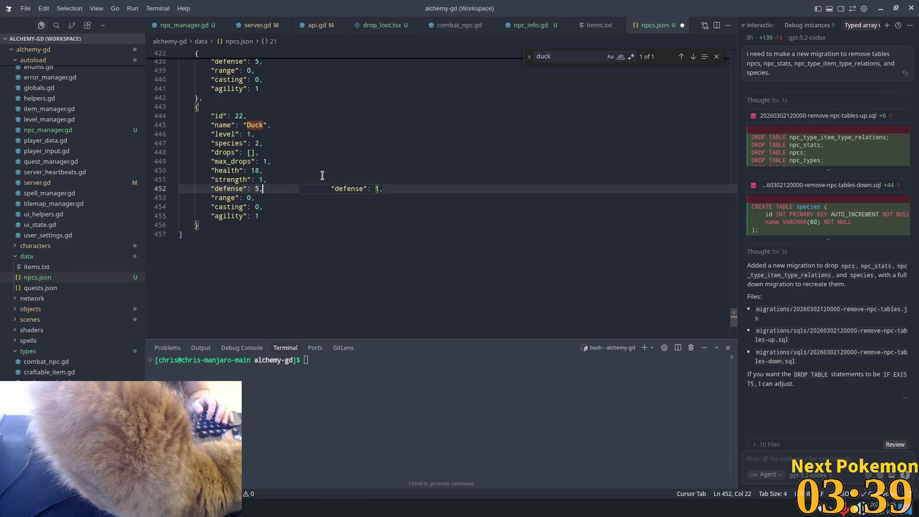
pyautogui.press('Tab')
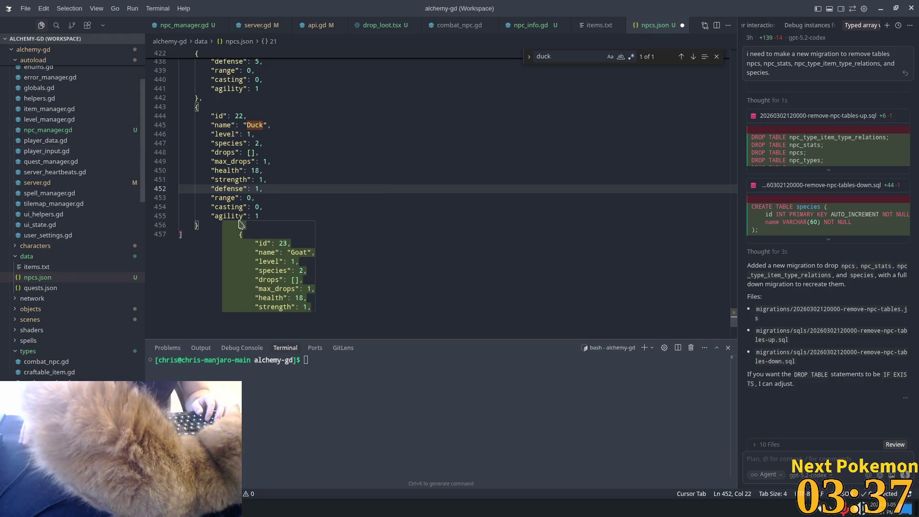
# Step: Set the Duck's max_drops to 0 and health to 5
pyautogui.click(263, 162)
pyautogui.write('0')
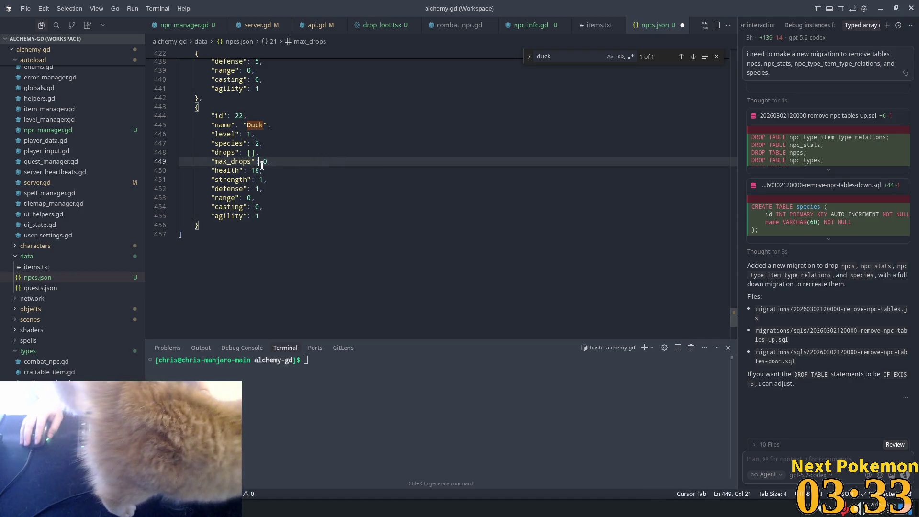
pyautogui.click(260, 169)
pyautogui.press('Tab')
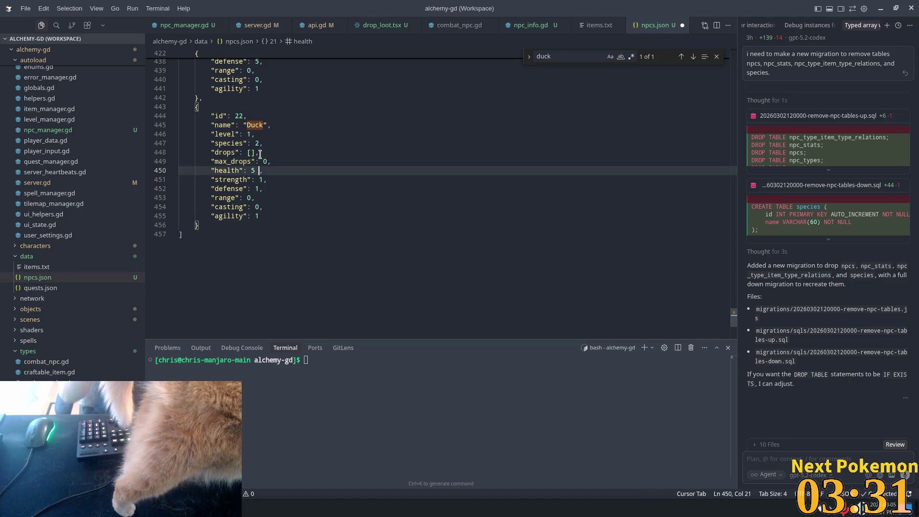
pyautogui.press('BackSpace')
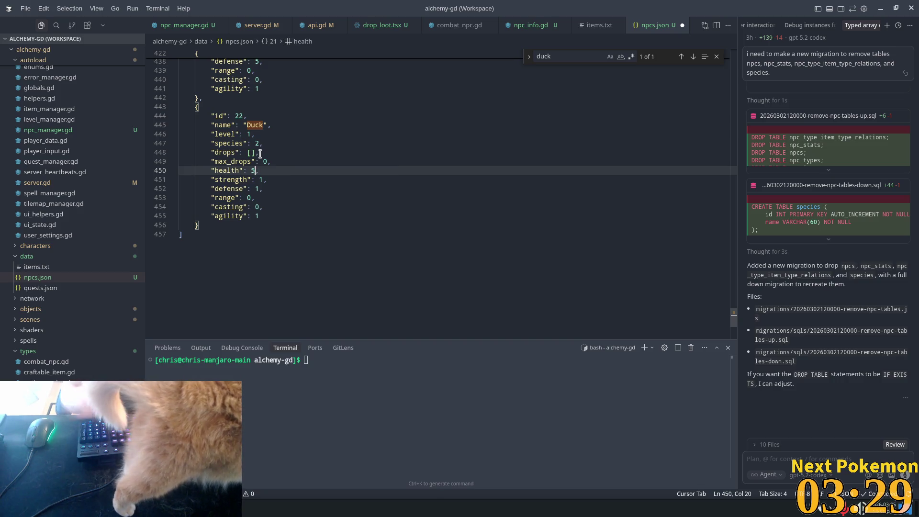
pyautogui.write(',')
pyautogui.click(266, 152)
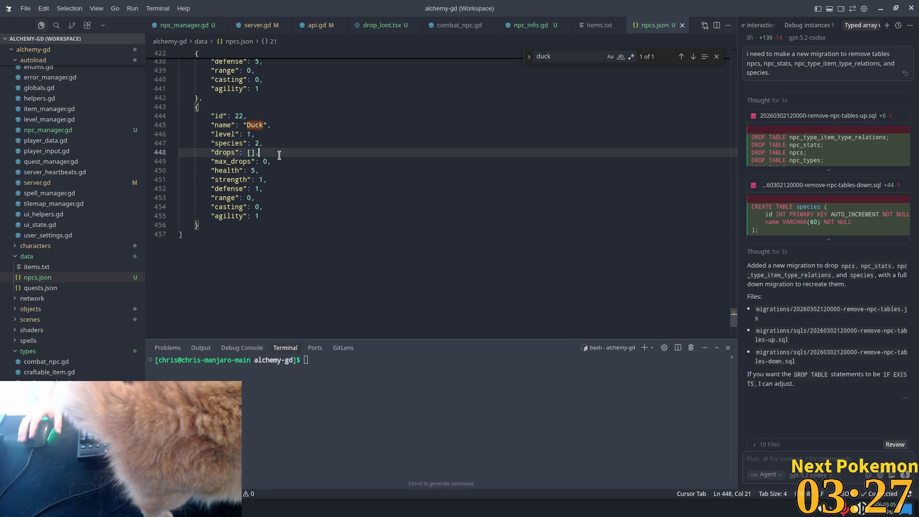